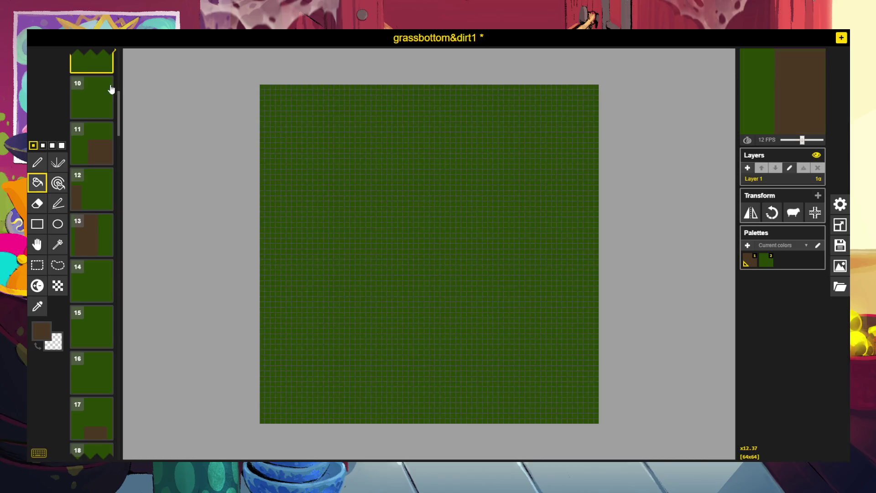
# Browse for grassbottom&dirt1.png from the Import panel to reach its 576×576 import options.
pyautogui.scroll(2, 137, 111)
pyautogui.scroll(-1, 479, 101)
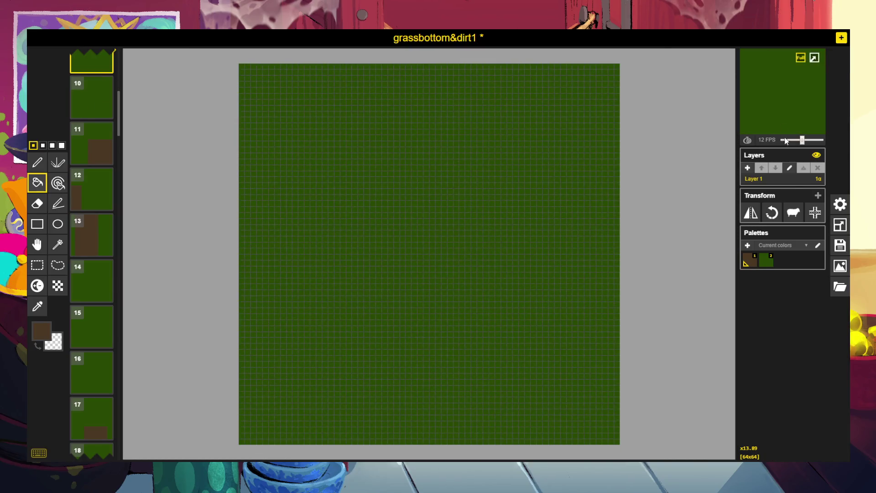
pyautogui.click(844, 272)
pyautogui.click(801, 396)
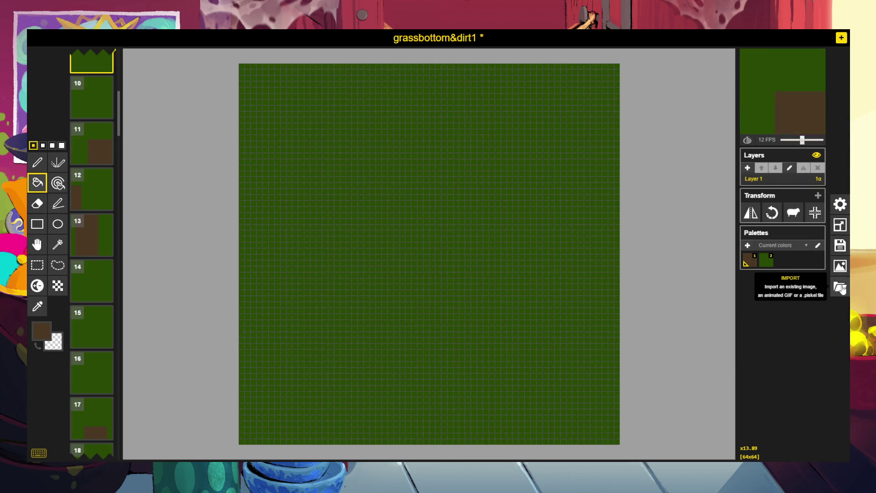
pyautogui.click(841, 288)
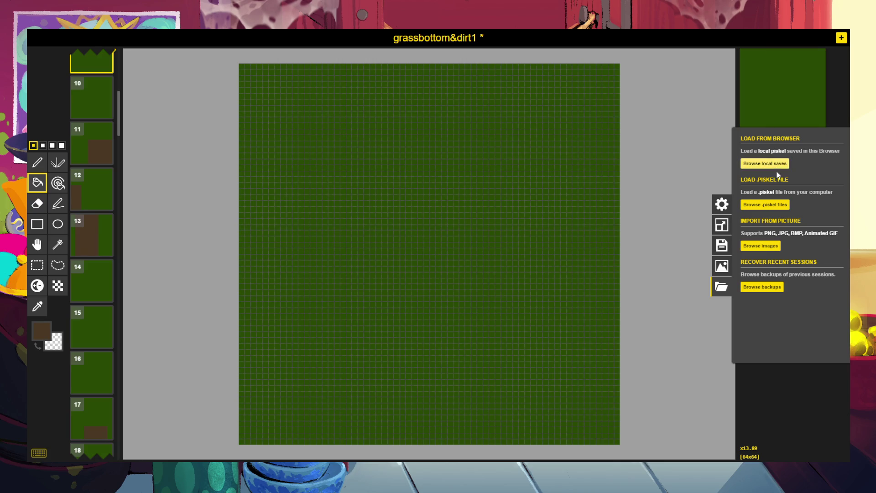
pyautogui.click(761, 245)
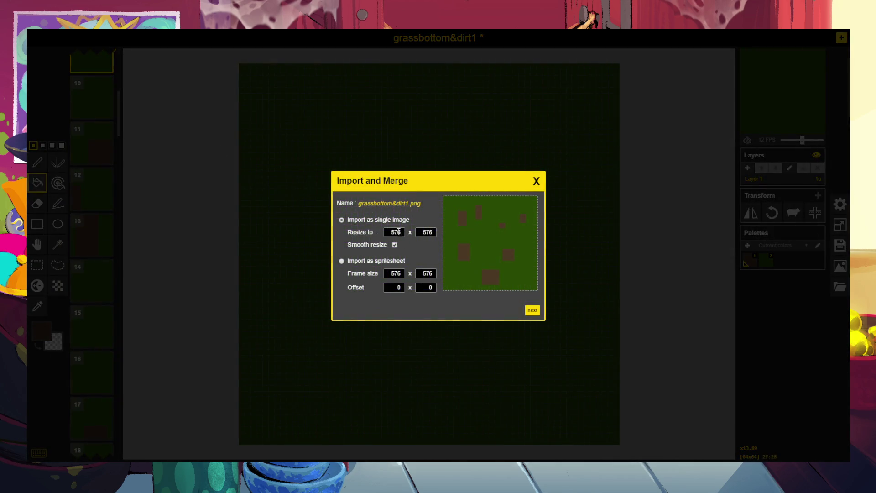
# Resize grassbottom&dirt1 to 64 wide and replace the current sprite with it.
pyautogui.click(387, 232)
pyautogui.write('64')
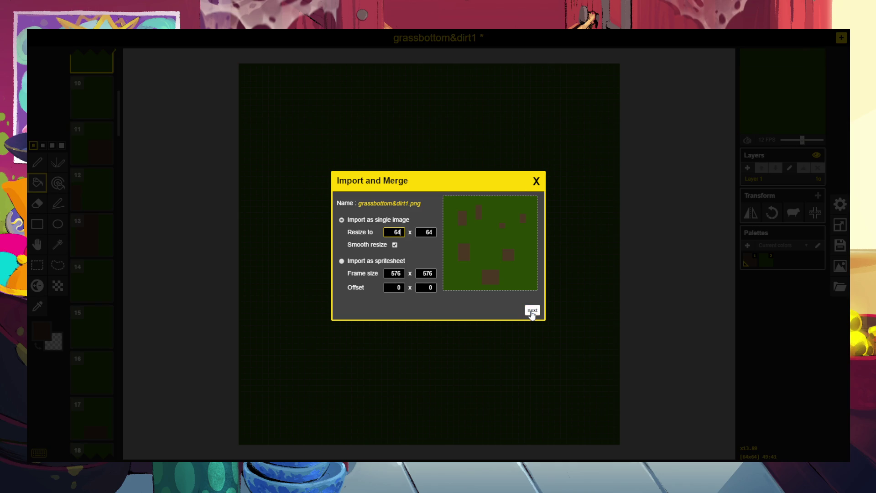
pyautogui.click(531, 311)
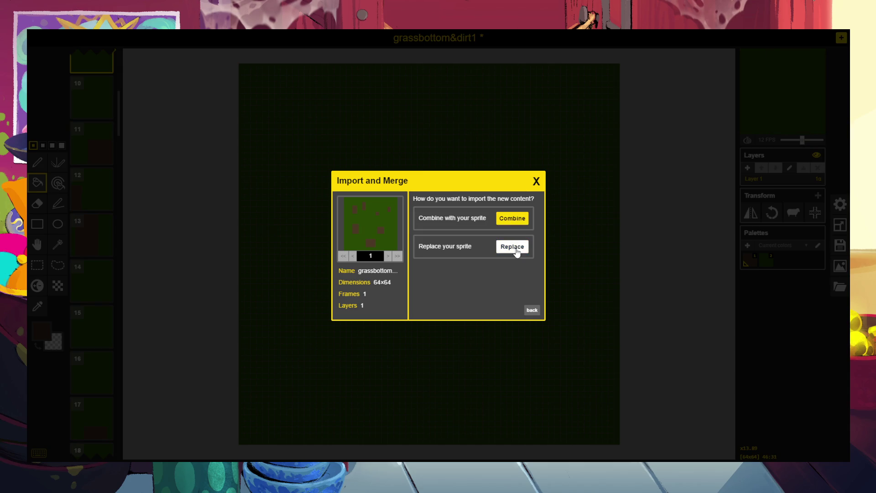
pyautogui.click(512, 247)
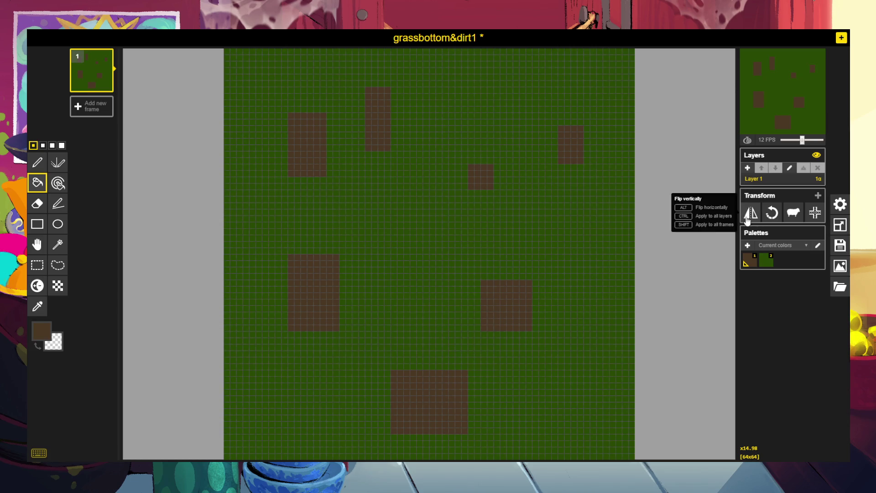
# Confirm the 64×64 canvas size and download the tile as a PNG.
pyautogui.click(842, 227)
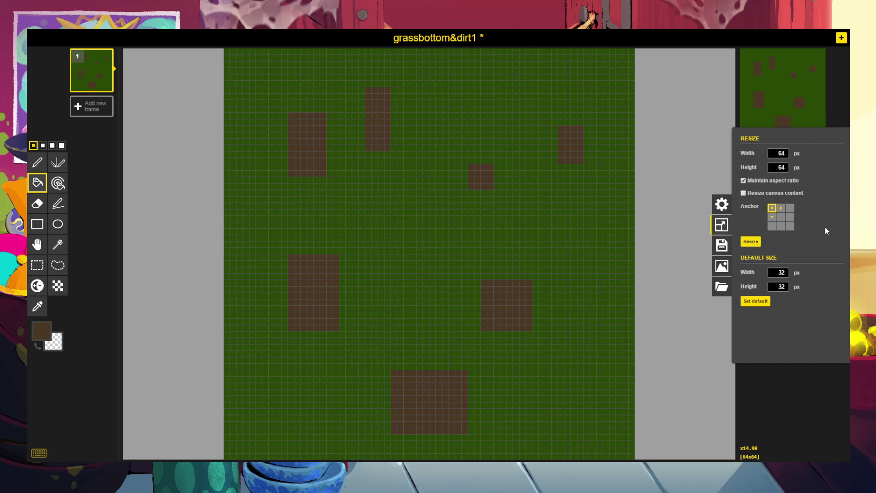
pyautogui.click(799, 386)
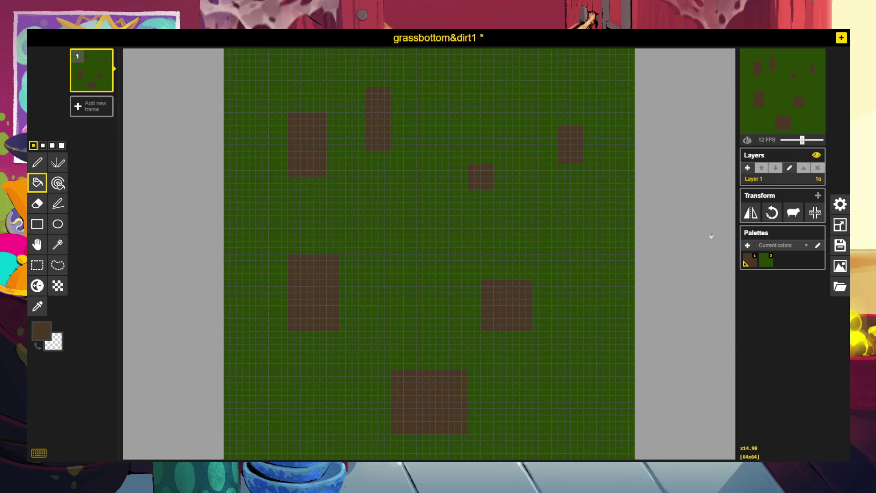
pyautogui.click(844, 267)
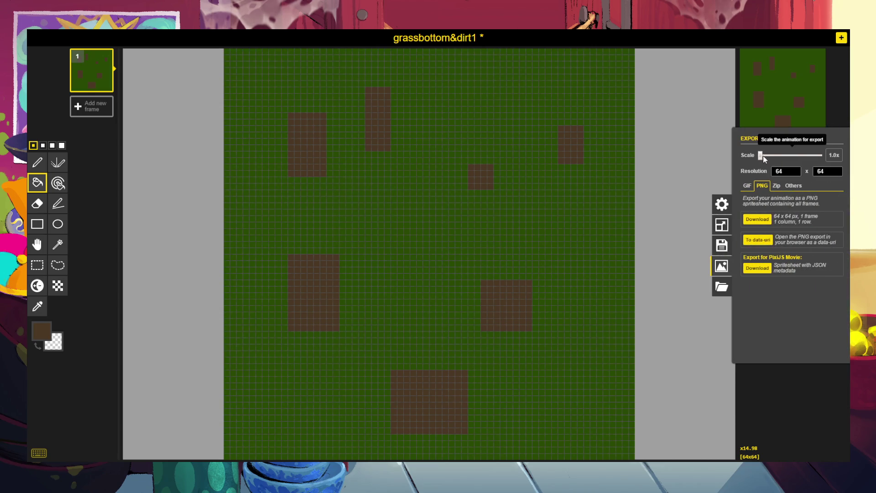
pyautogui.click(764, 222)
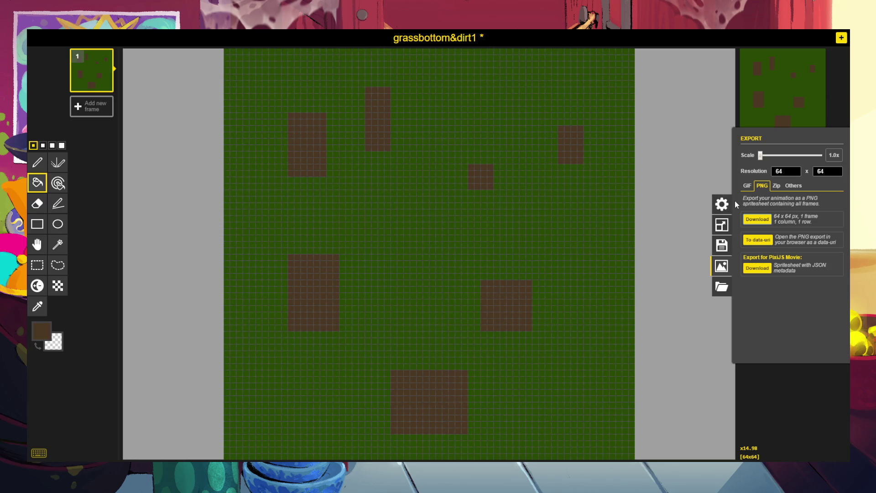
pyautogui.click(721, 206)
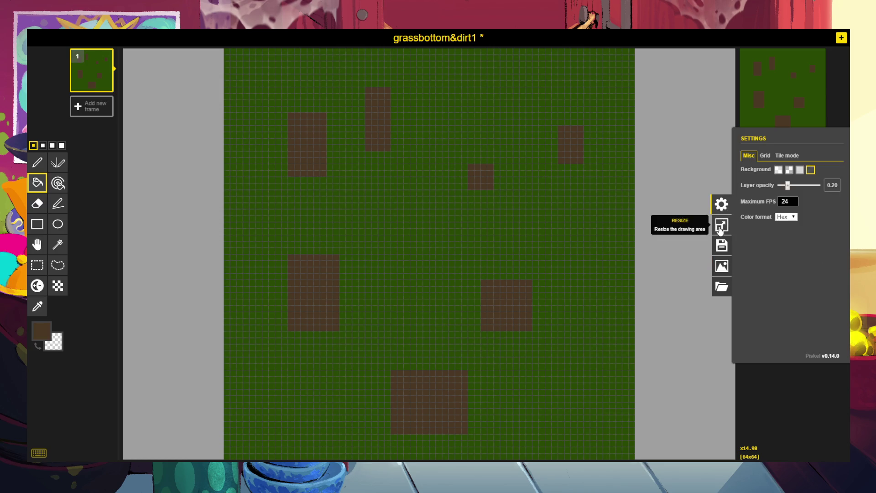
# Import grassbottom&dirt2.png at 64 pixels wide, replacing the current sprite.
pyautogui.click(724, 287)
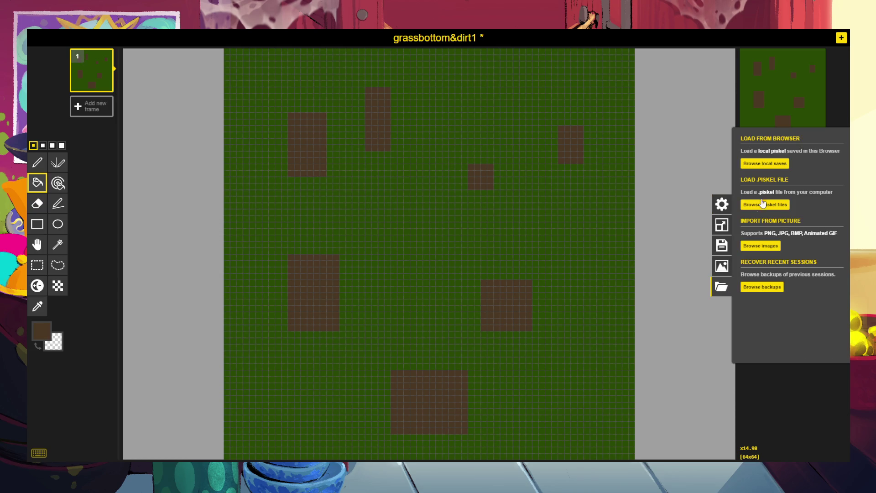
pyautogui.click(758, 247)
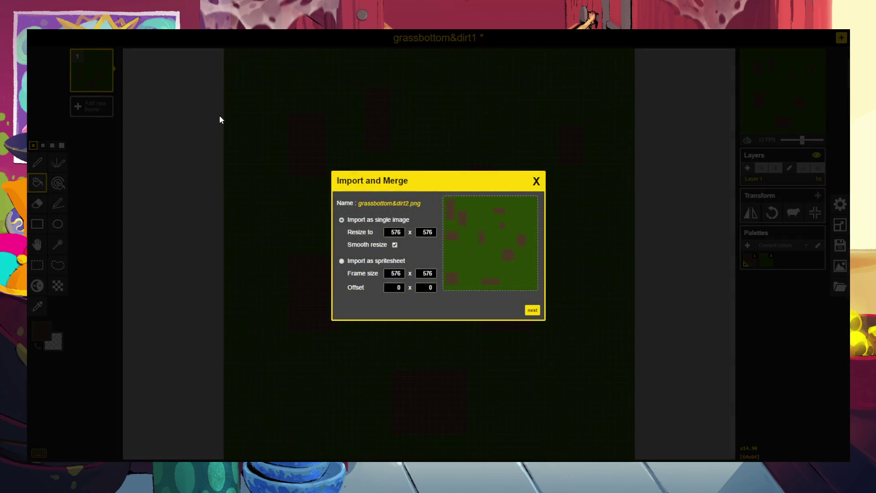
pyautogui.click(391, 232)
pyautogui.doubleClick(392, 232)
pyautogui.write('64')
pyautogui.click(533, 311)
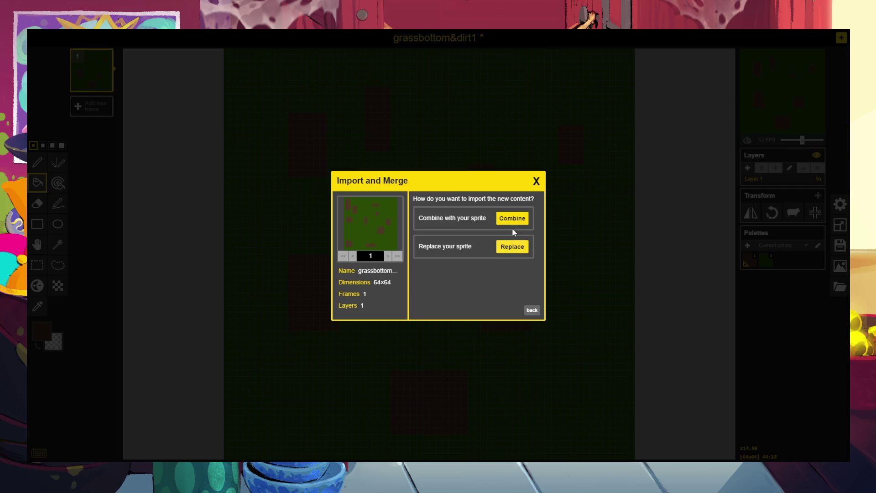
pyautogui.click(479, 255)
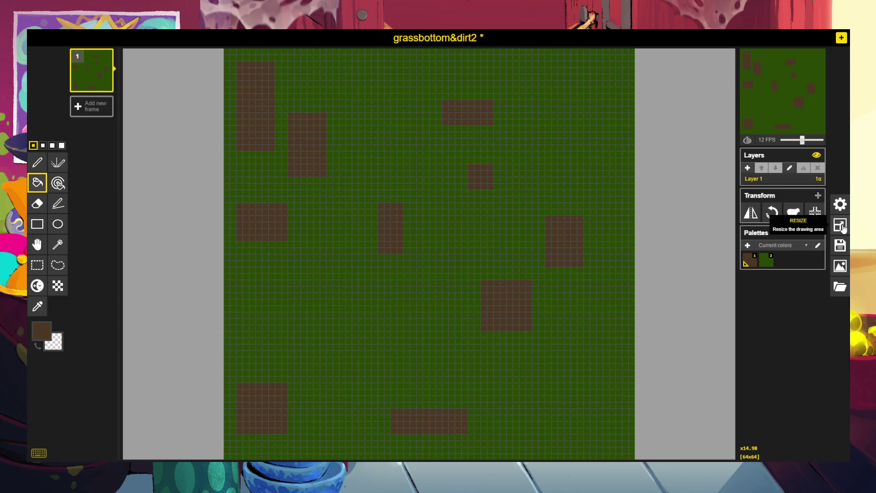
# Check the canvas size and download the grassbottom&dirt2 tile as a PNG.
pyautogui.click(842, 226)
pyautogui.click(806, 404)
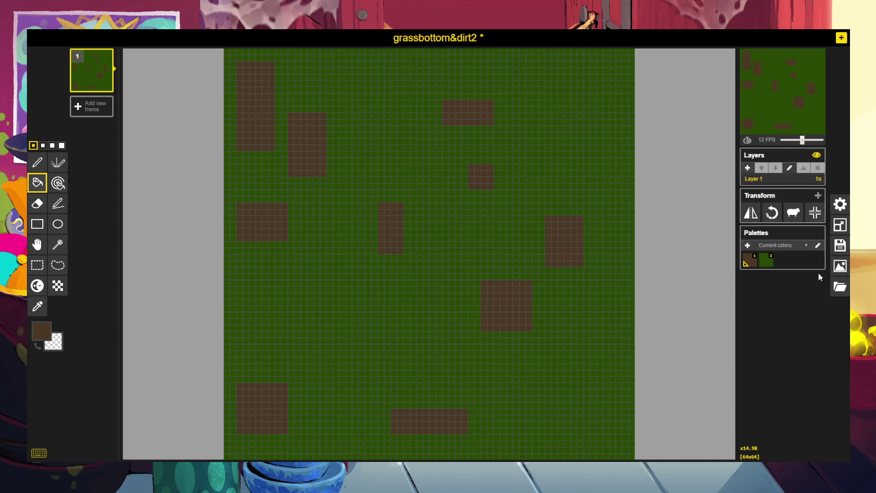
pyautogui.click(842, 269)
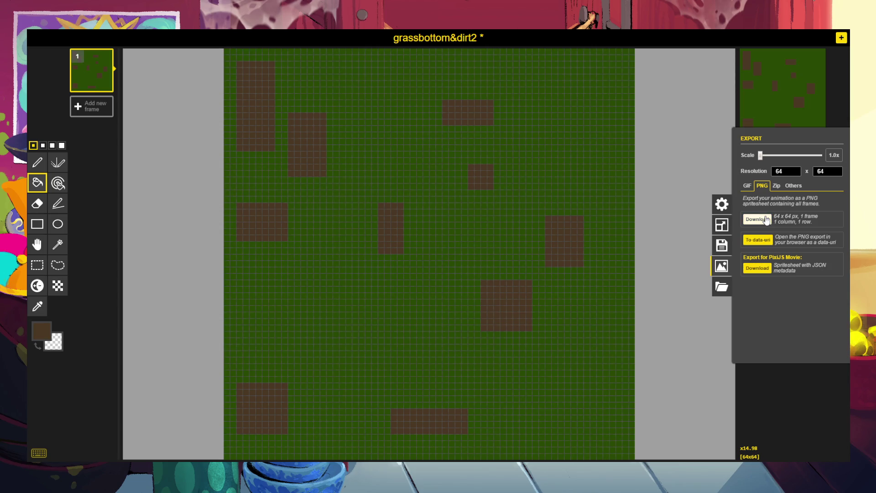
pyautogui.click(757, 221)
pyautogui.click(720, 289)
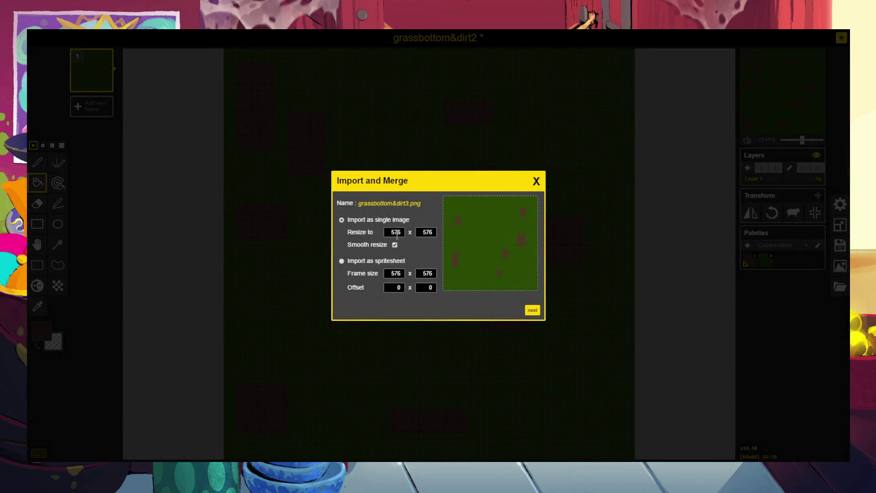
# Resize grassbottom&dirt3 to 64 wide, replace the sprite, and download it as a PNG.
pyautogui.click(392, 231)
pyautogui.hotkey('ctrl', 'a')
pyautogui.write('64')
pyautogui.click(532, 311)
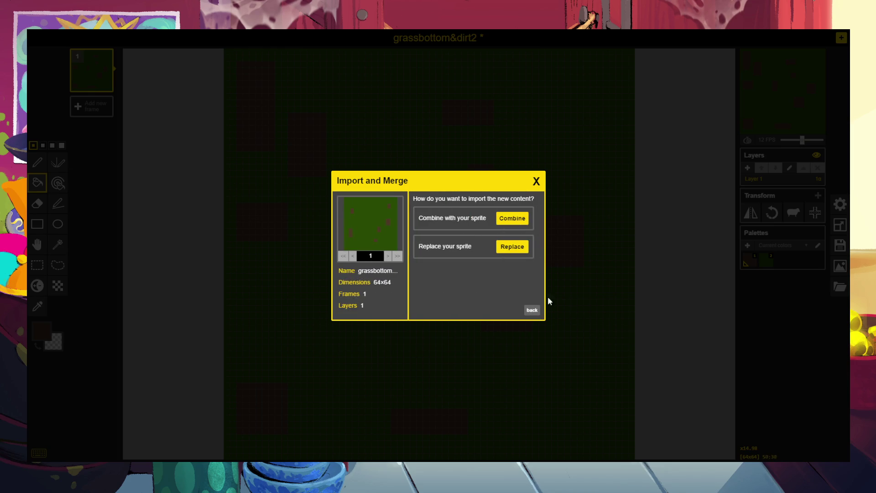
pyautogui.click(506, 251)
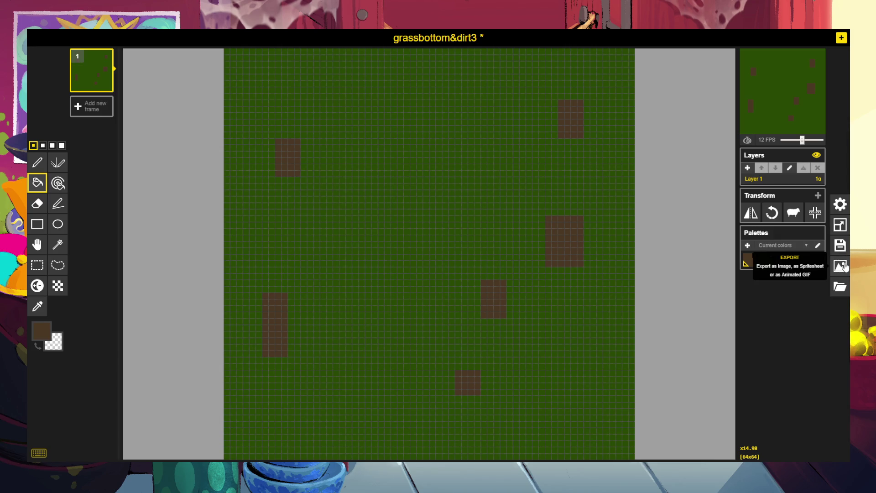
pyautogui.click(844, 267)
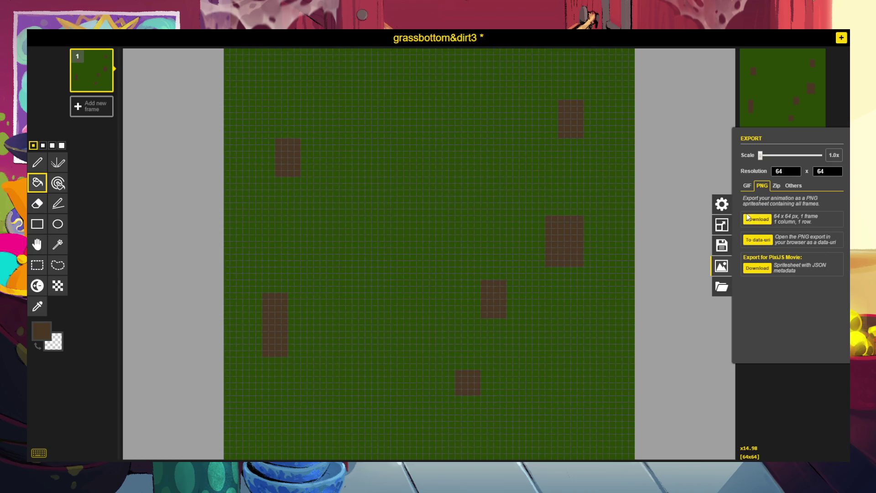
pyautogui.click(747, 218)
# Import grassbottom.png at 64 pixels wide, replacing the current sprite.
pyautogui.click(720, 286)
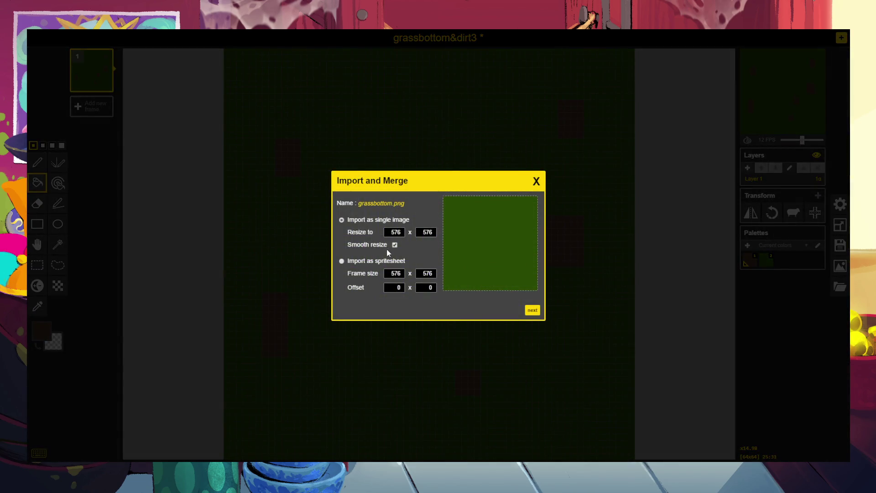
pyautogui.click(394, 232)
pyautogui.doubleClick(394, 233)
pyautogui.write('64')
pyautogui.click(532, 310)
pyautogui.click(504, 248)
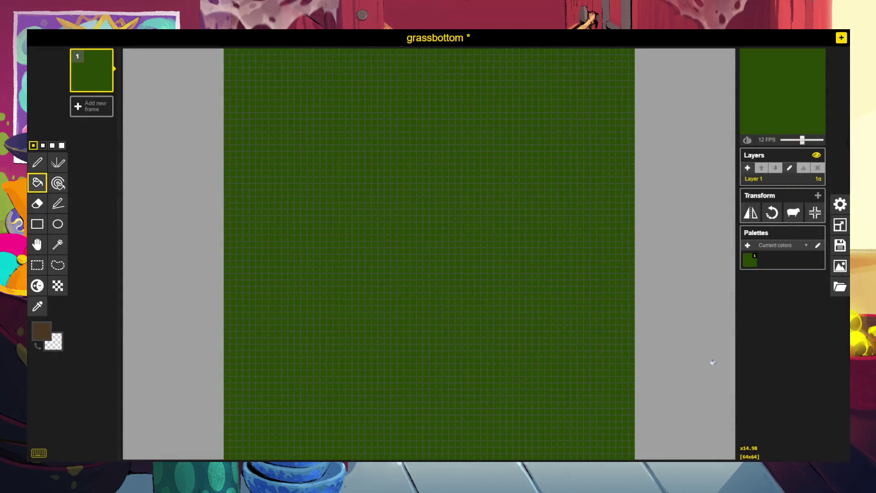
# Download the plain green grassbottom tile as a PNG.
pyautogui.click(840, 287)
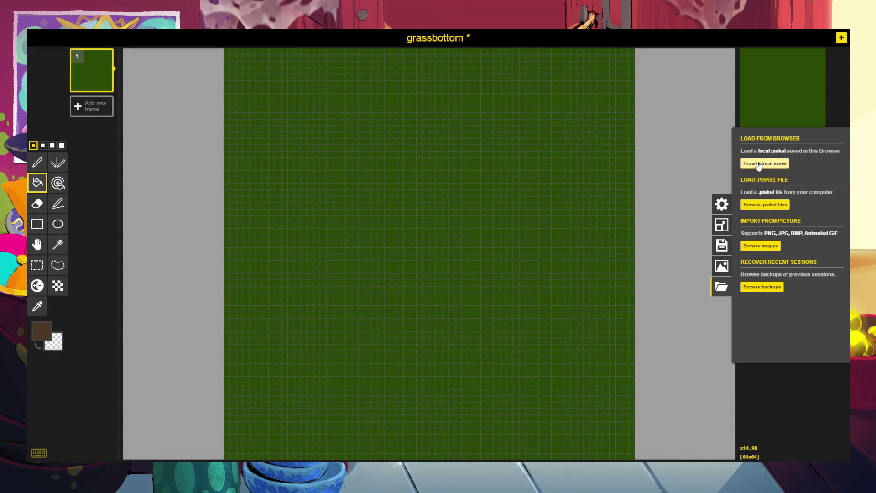
pyautogui.click(784, 394)
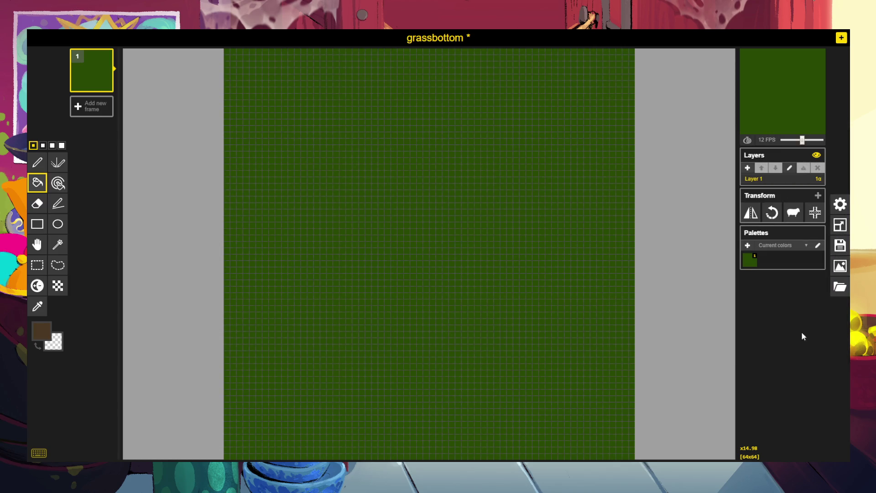
pyautogui.click(840, 266)
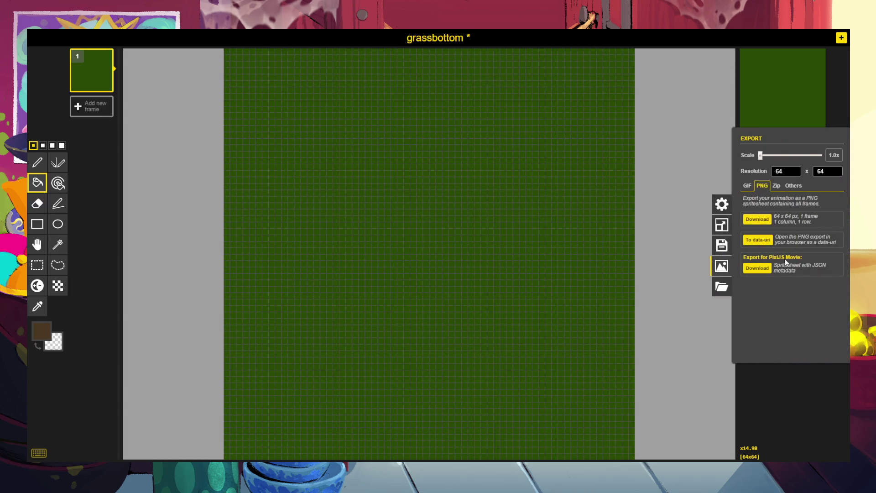
pyautogui.click(756, 219)
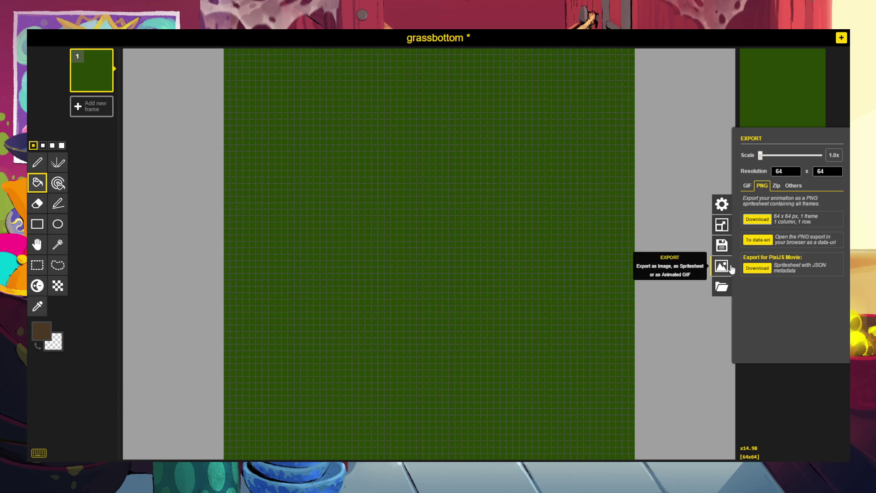
pyautogui.click(721, 287)
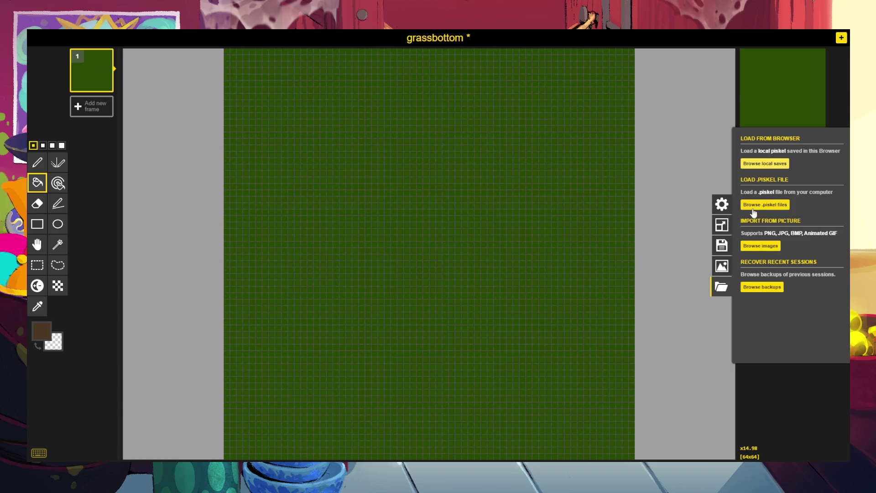
# Load mossytop1.png at 64 pixels wide as a replacement for the current sprite.
pyautogui.click(753, 248)
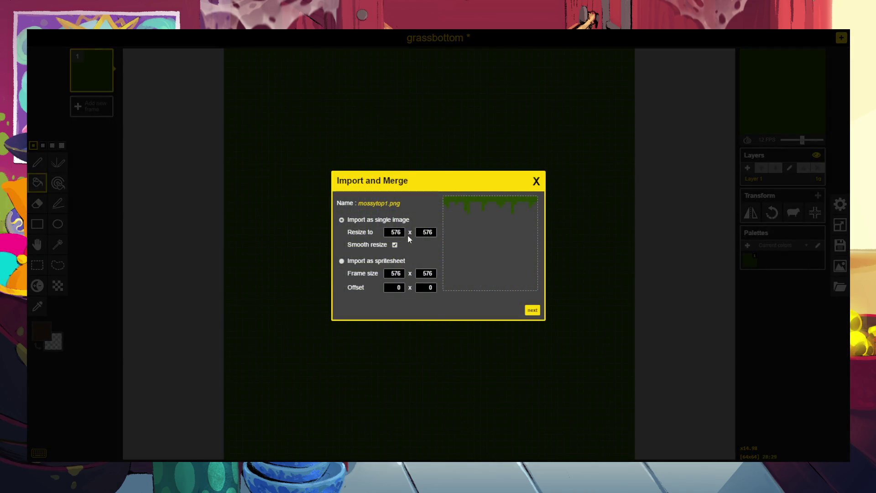
pyautogui.click(394, 231)
pyautogui.doubleClick(394, 231)
pyautogui.write('64')
pyautogui.click(532, 310)
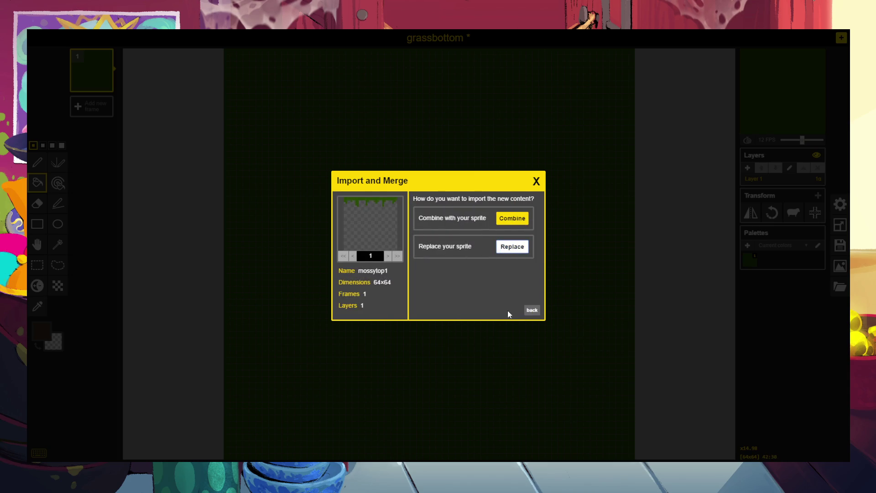
pyautogui.click(508, 246)
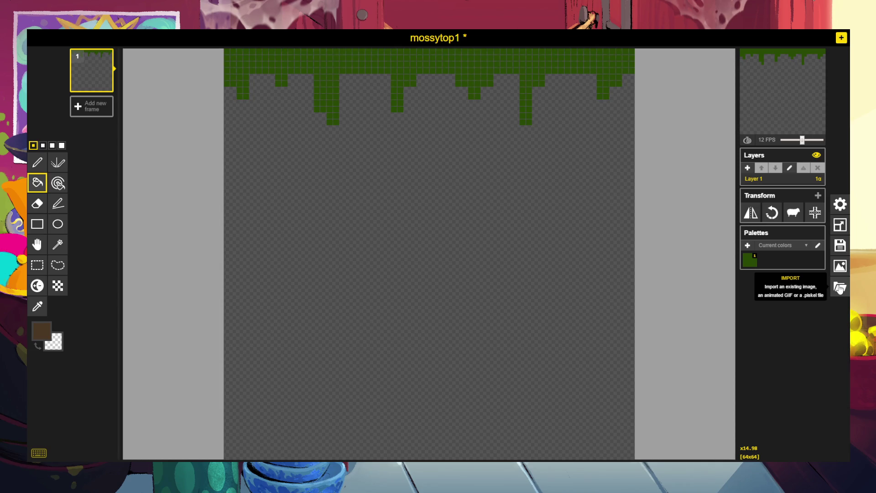
# Look over the import and export panels for the mossytop1 tile.
pyautogui.click(840, 287)
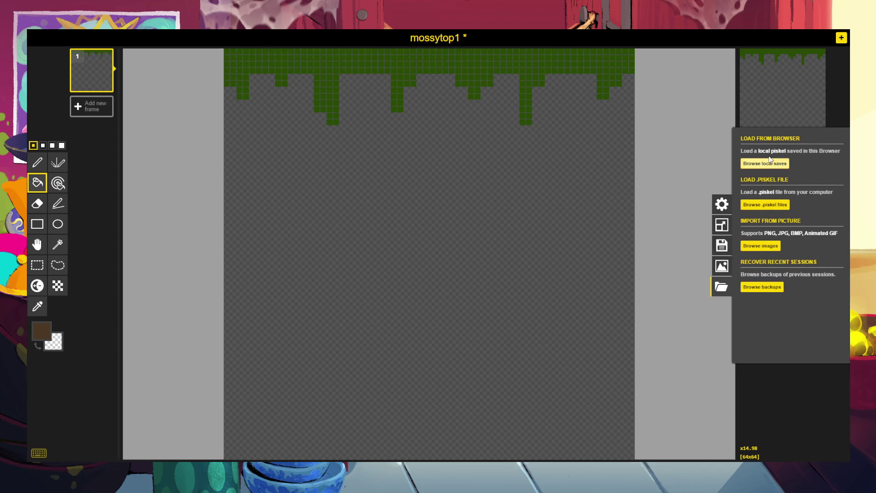
pyautogui.click(814, 397)
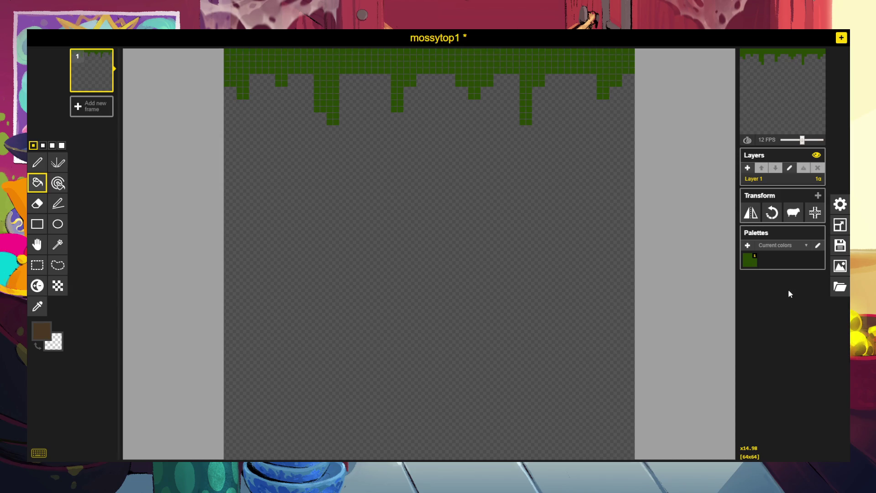
pyautogui.click(846, 272)
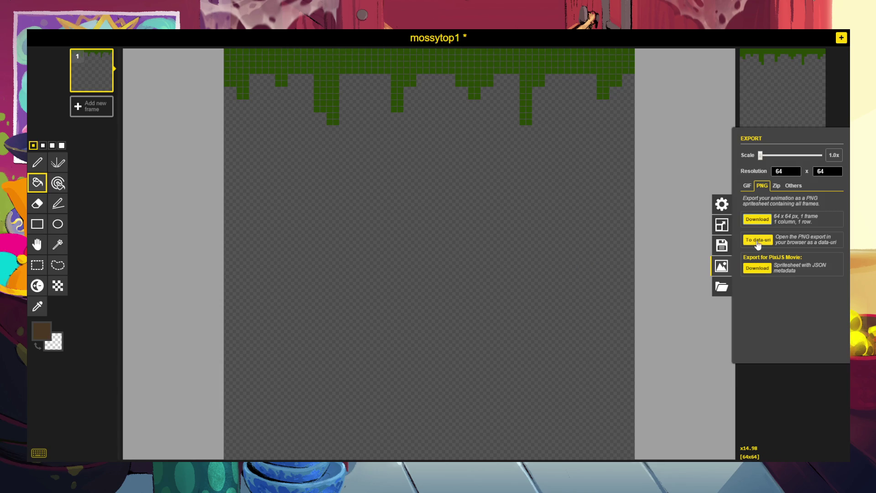
pyautogui.click(722, 286)
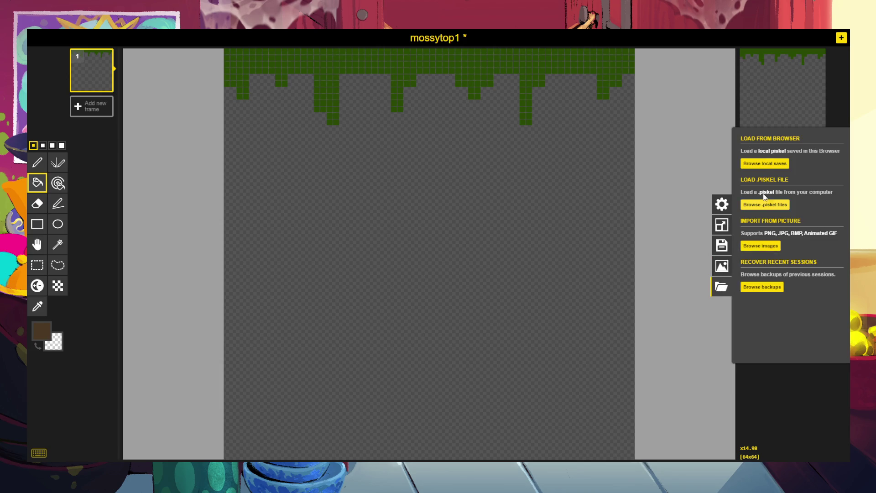
# Replace the sprite with mossytop2.png resized to 64 pixels wide and bring up export.
pyautogui.click(746, 247)
pyautogui.doubleClick(414, 115)
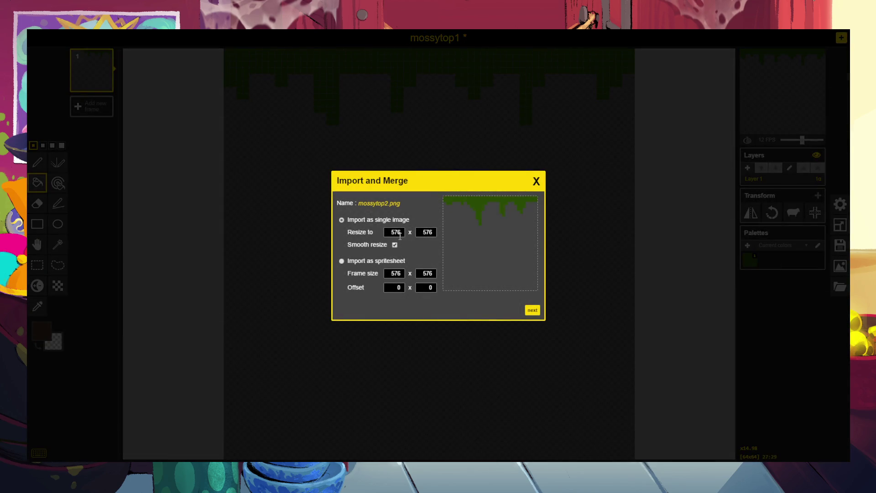
pyautogui.doubleClick(395, 232)
pyautogui.write('64')
pyautogui.press('Tab')
pyautogui.click(532, 310)
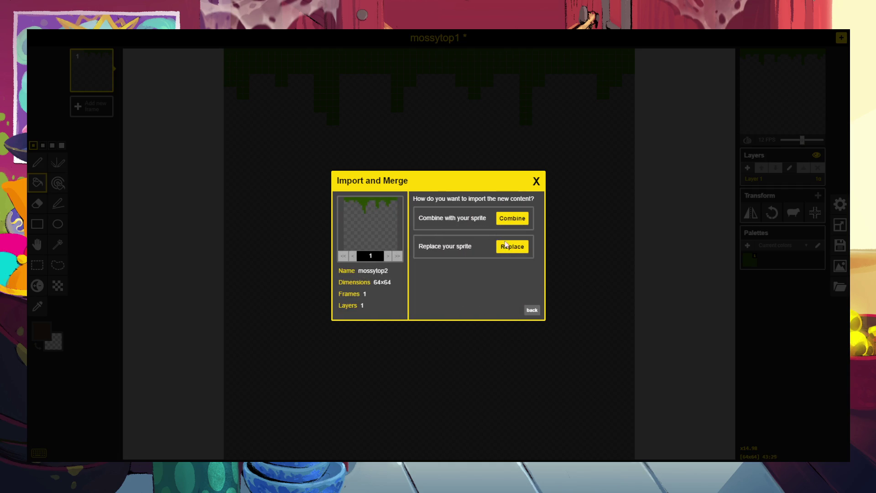
pyautogui.click(477, 254)
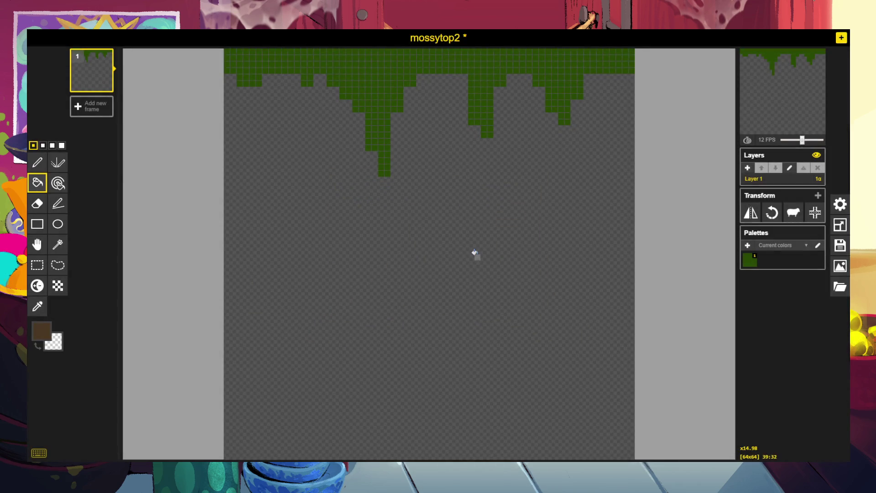
pyautogui.click(839, 267)
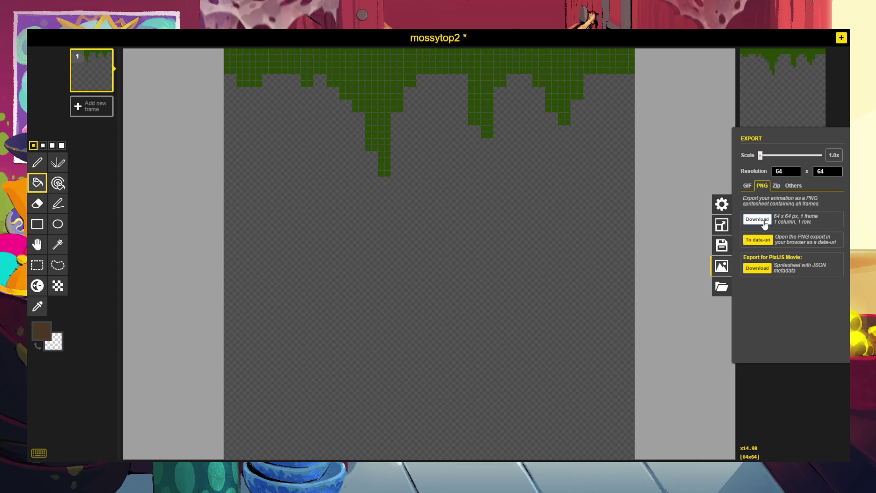
pyautogui.click(722, 288)
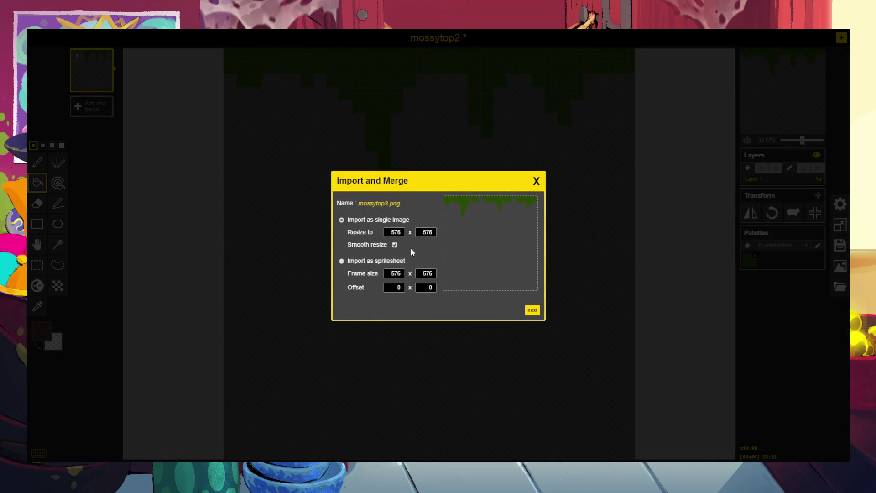
# Replace the sprite with mossytop3 at 64 wide and download it as PNG and spritesheet JSON.
pyautogui.doubleClick(402, 230)
pyautogui.write('64')
pyautogui.click(532, 311)
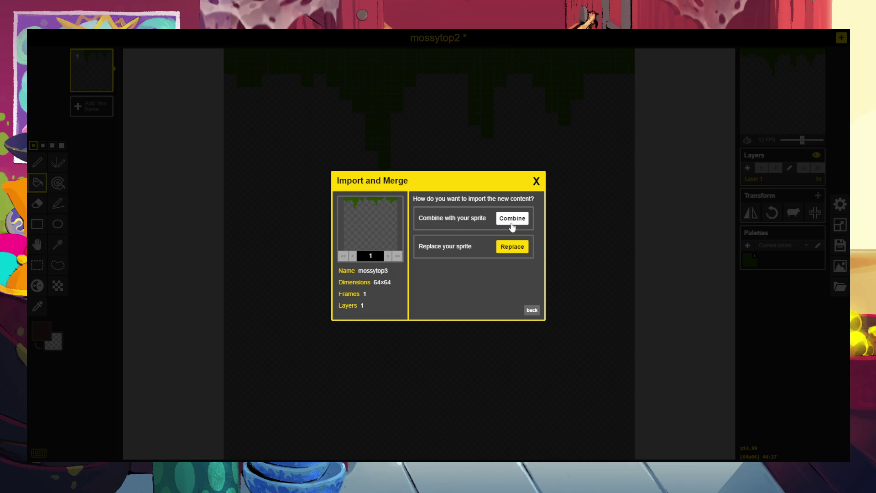
pyautogui.click(513, 249)
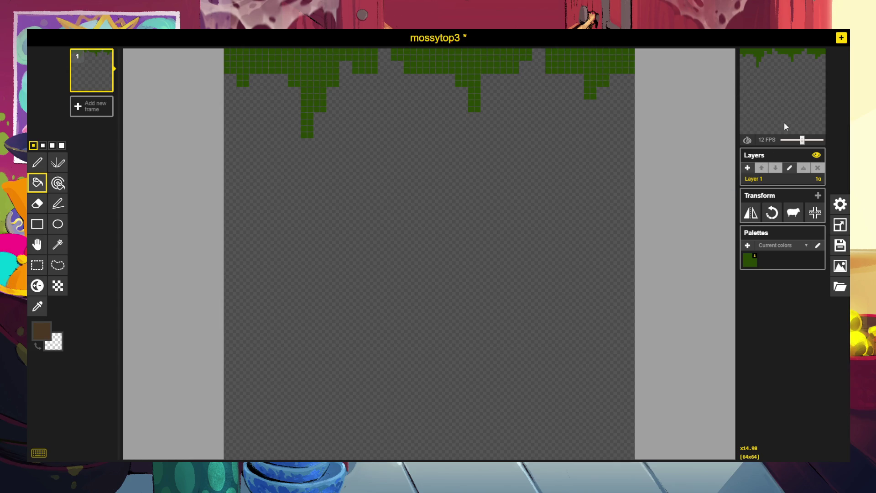
pyautogui.click(840, 266)
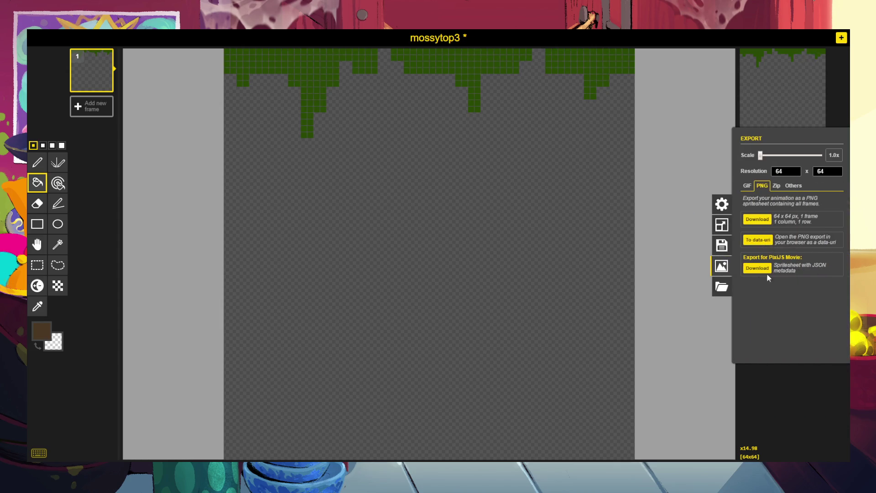
pyautogui.click(757, 219)
pyautogui.click(757, 274)
# Import grasstop&stone.png at 64 pixels wide, replacing the current sprite.
pyautogui.click(721, 286)
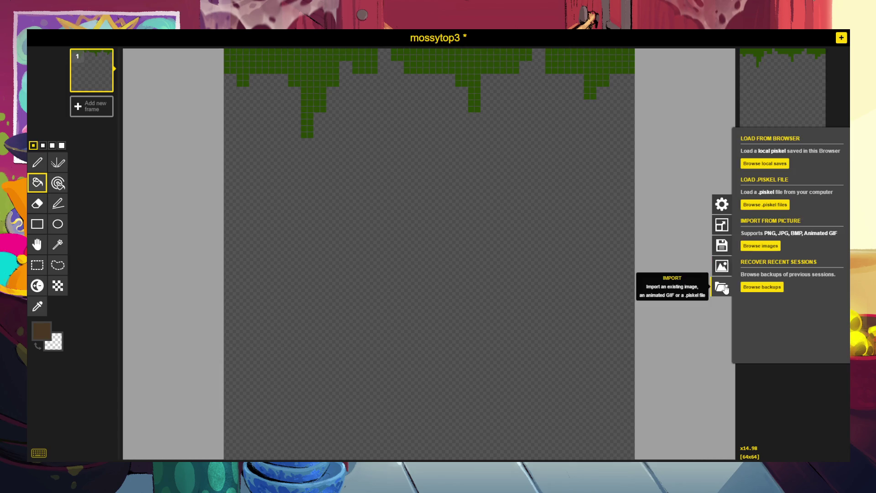
pyautogui.click(760, 247)
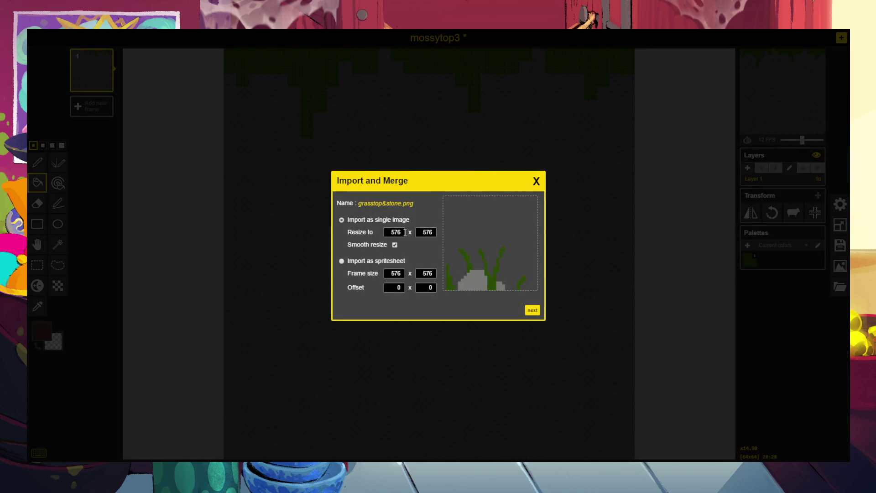
pyautogui.doubleClick(405, 231)
pyautogui.write('64')
pyautogui.click(532, 310)
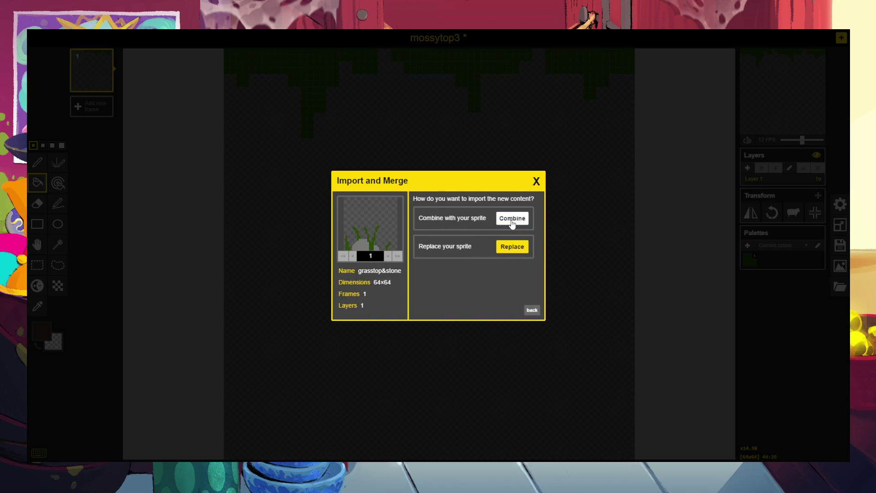
pyautogui.click(502, 249)
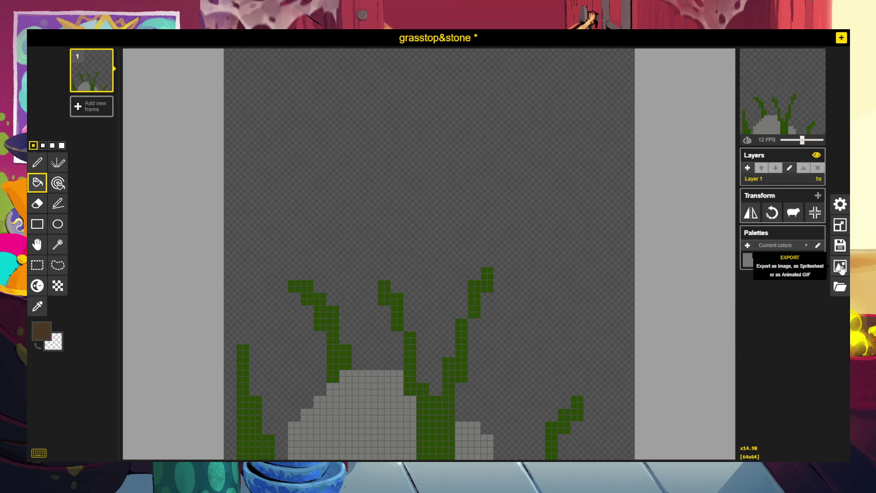
# Download the grasstop&stone tile as a PNG.
pyautogui.click(840, 266)
pyautogui.click(758, 222)
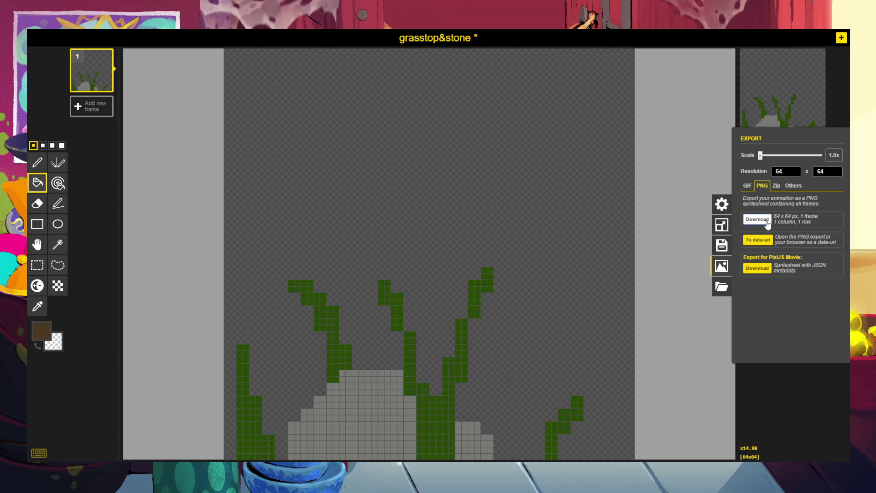
pyautogui.click(712, 282)
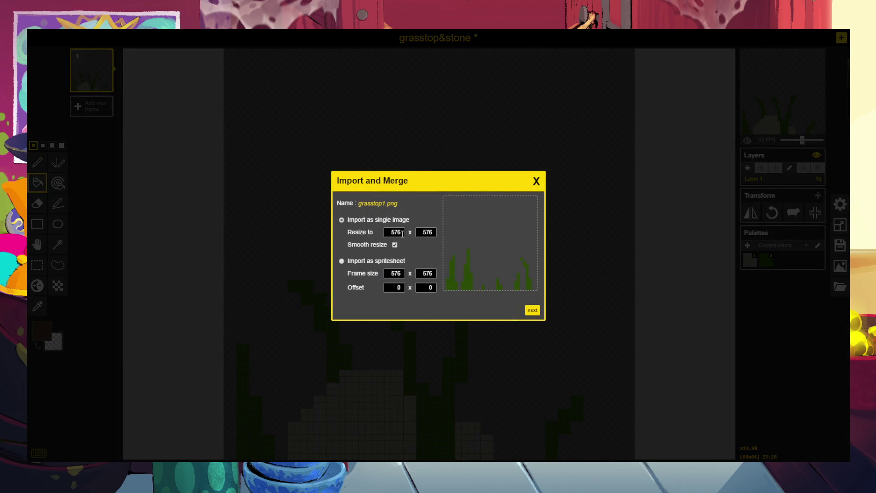
# Set grasstop1's resize width to 64 and replace the current sprite with it.
pyautogui.moveTo(403, 234); pyautogui.dragTo(354, 231)
pyautogui.write('64')
pyautogui.click(533, 312)
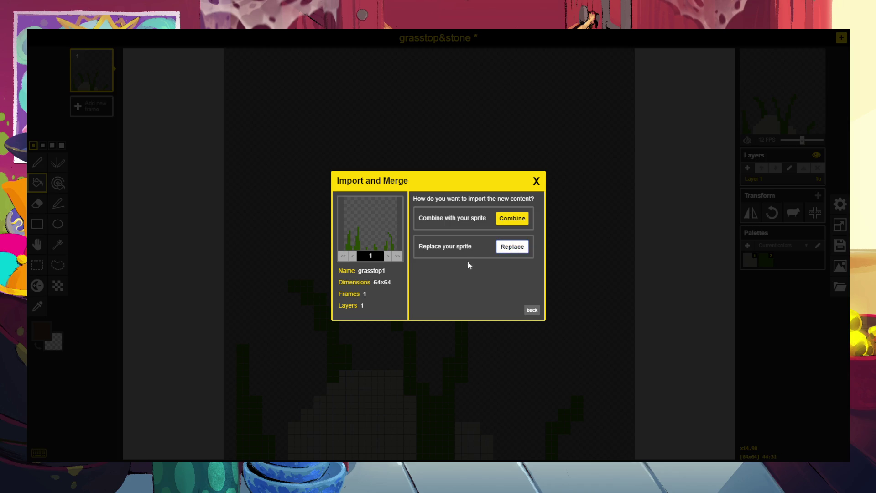
pyautogui.click(473, 252)
pyautogui.click(835, 273)
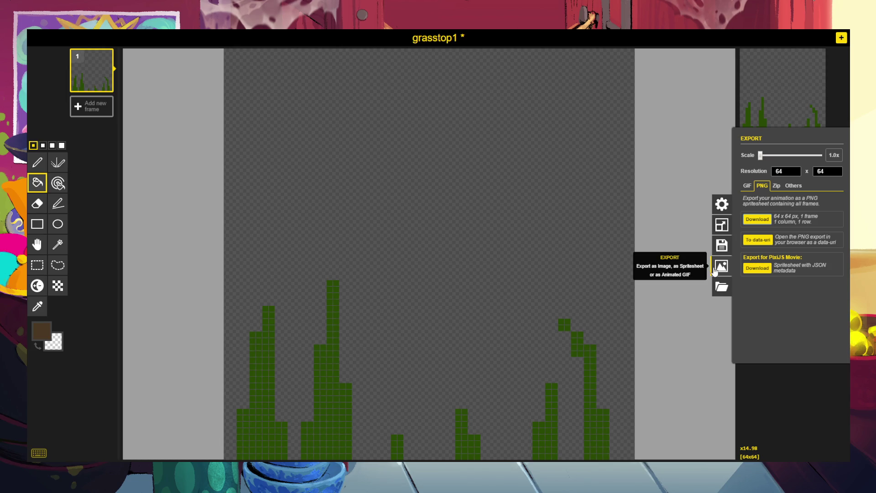
pyautogui.click(722, 286)
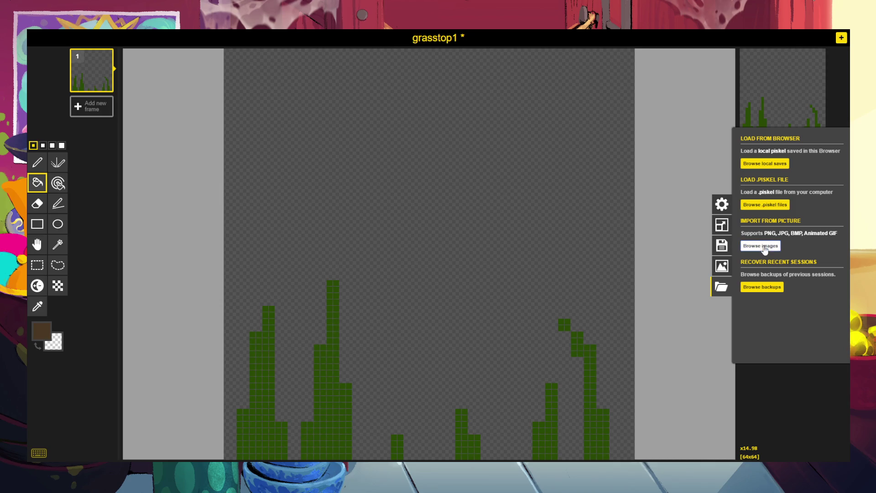
# Import grasstop2.png resized to 64 and use it to replace the current sprite.
pyautogui.moveTo(243, 135); pyautogui.dragTo(218, 113)
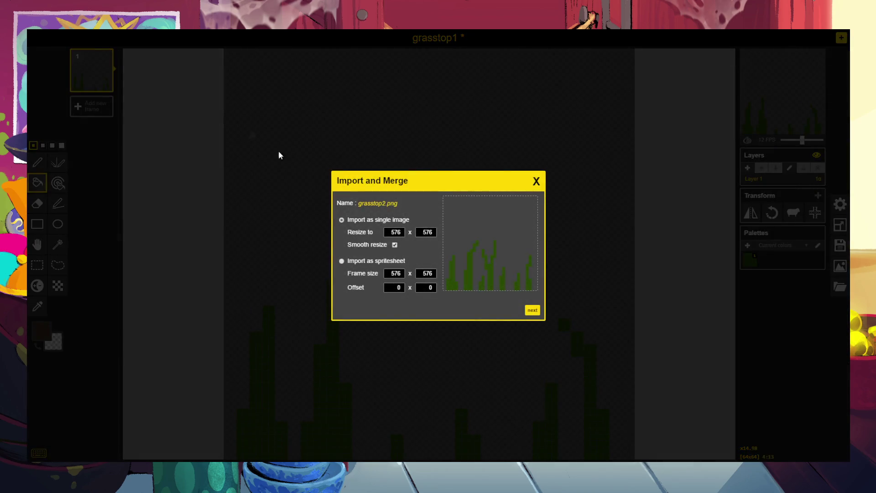
pyautogui.hotkey('ctrl', 'a')
pyautogui.write('64')
pyautogui.click(530, 309)
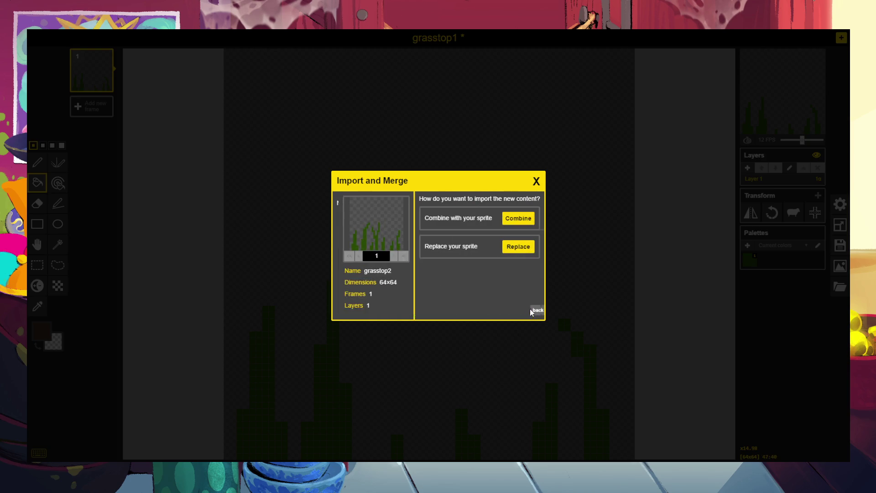
pyautogui.click(509, 247)
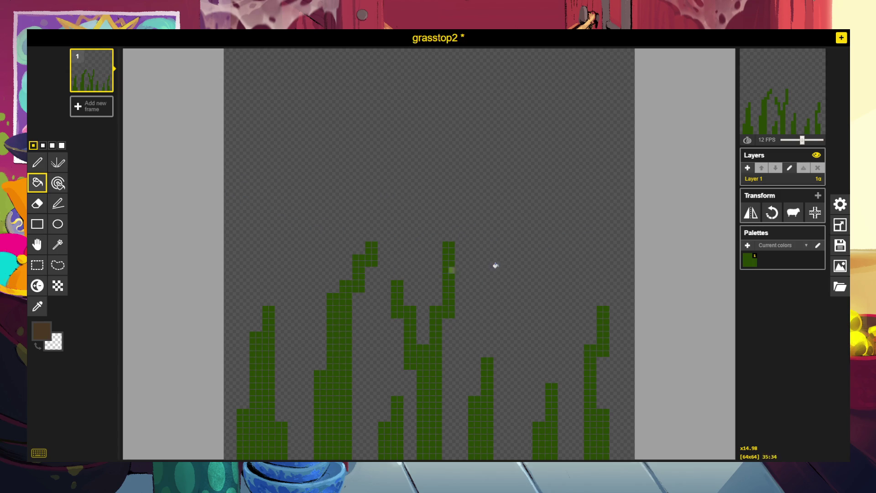
# Paint-bucket fill the empty background of the grasstop2 tile with brown.
pyautogui.click(839, 266)
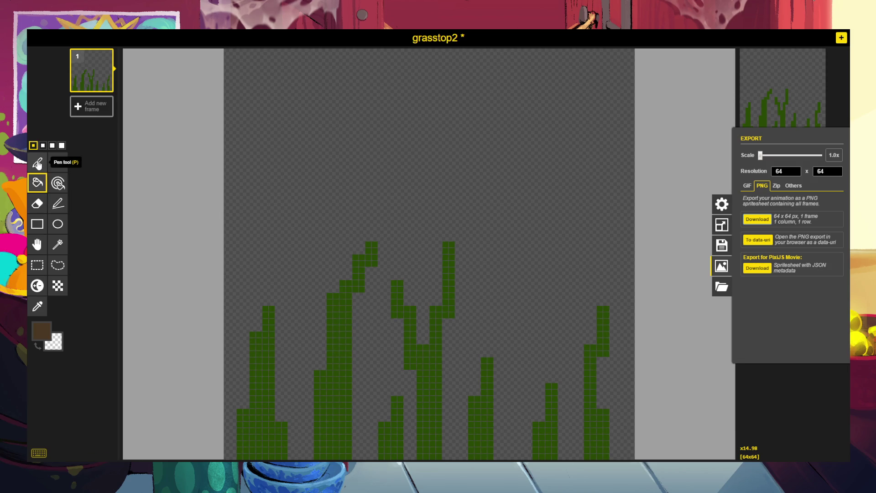
pyautogui.click(240, 167)
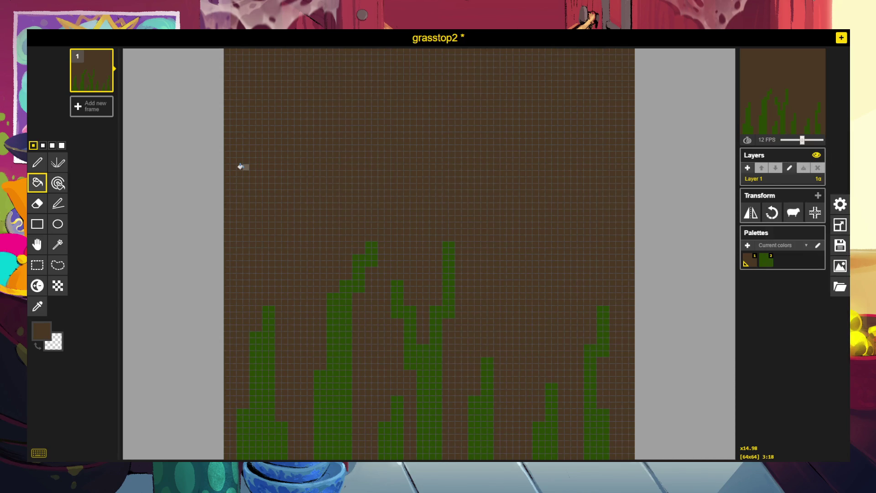
# Sample the grass green and draw branching vine lines at the upper left and centre.
pyautogui.click(37, 306)
pyautogui.click(335, 336)
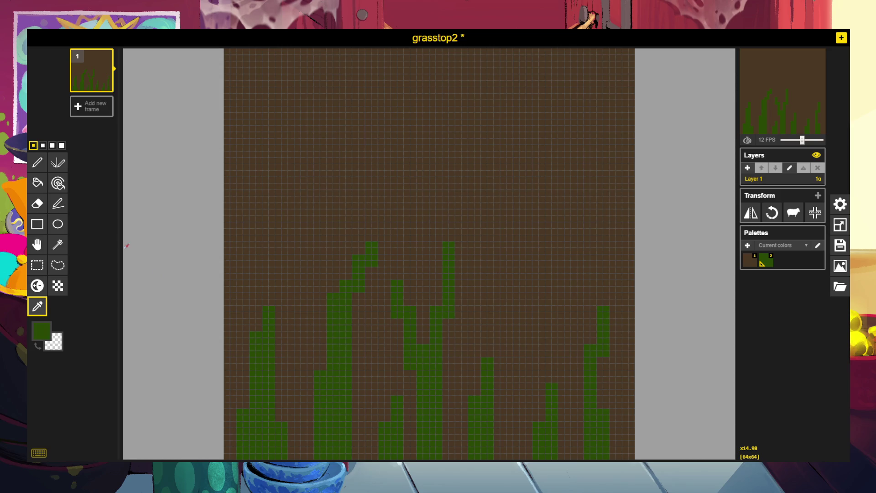
pyautogui.click(43, 169)
pyautogui.moveTo(278, 149); pyautogui.dragTo(287, 122)
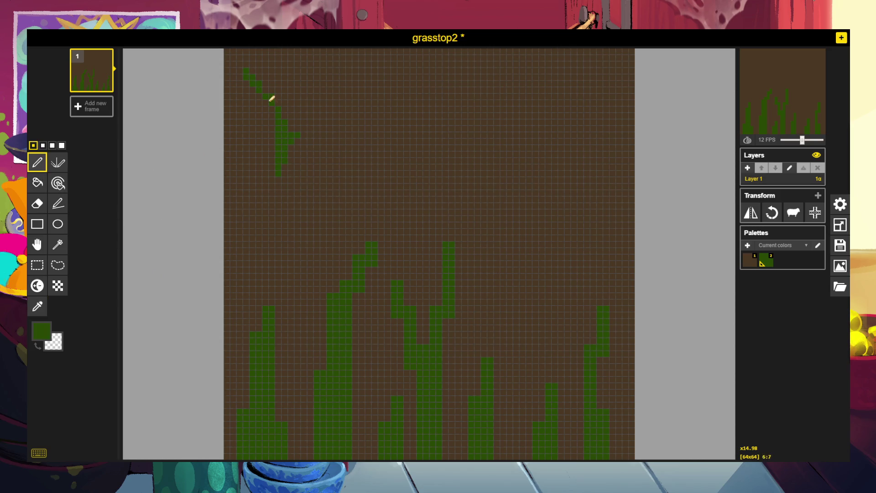
pyautogui.moveTo(288, 121)
pyautogui.mouseDown()
pyautogui.moveTo(333, 117)
pyautogui.moveTo(351, 57)
pyautogui.mouseUp()
pyautogui.moveTo(375, 135); pyautogui.dragTo(405, 211)
pyautogui.moveTo(389, 251); pyautogui.dragTo(421, 188)
# Extend the left vine stem, add right-side vine branches, then sample brown as the colour.
pyautogui.moveTo(281, 159)
pyautogui.mouseDown()
pyautogui.moveTo(280, 186)
pyautogui.moveTo(286, 176)
pyautogui.mouseUp()
pyautogui.moveTo(273, 205); pyautogui.dragTo(259, 238)
pyautogui.moveTo(535, 341); pyautogui.dragTo(517, 264)
pyautogui.moveTo(484, 179)
pyautogui.mouseDown()
pyautogui.moveTo(500, 254)
pyautogui.moveTo(514, 259)
pyautogui.moveTo(550, 211)
pyautogui.mouseUp()
pyautogui.moveTo(567, 147); pyautogui.dragTo(588, 125)
pyautogui.moveTo(525, 228); pyautogui.dragTo(515, 174)
pyautogui.moveTo(538, 112)
pyautogui.mouseDown()
pyautogui.moveTo(531, 101)
pyautogui.moveTo(539, 101)
pyautogui.mouseUp()
pyautogui.moveTo(540, 107); pyautogui.dragTo(576, 77)
pyautogui.click(37, 306)
pyautogui.click(259, 297)
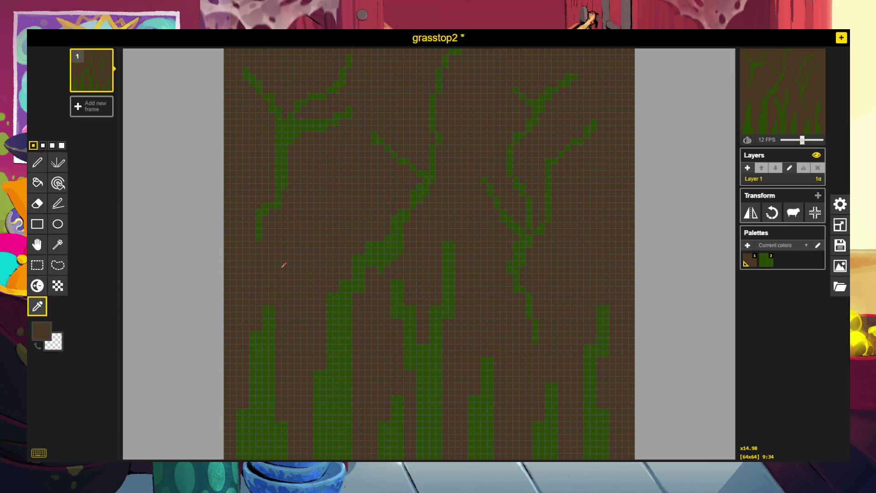
# Paint brown over the lower-left grass blades and the bottom green row on the right.
pyautogui.click(38, 162)
pyautogui.moveTo(255, 333)
pyautogui.mouseDown()
pyautogui.moveTo(264, 410)
pyautogui.moveTo(254, 432)
pyautogui.moveTo(244, 407)
pyautogui.moveTo(244, 458)
pyautogui.moveTo(260, 444)
pyautogui.mouseUp()
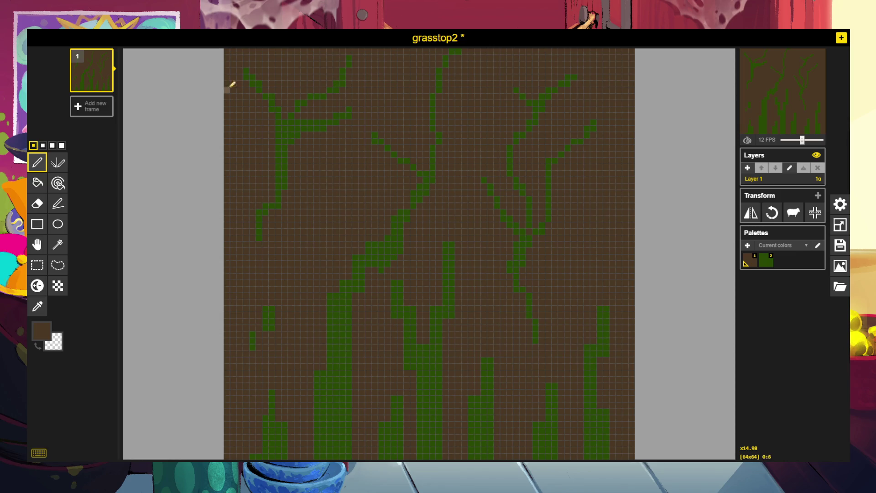
pyautogui.moveTo(272, 330)
pyautogui.mouseDown()
pyautogui.moveTo(266, 288)
pyautogui.moveTo(254, 313)
pyautogui.moveTo(275, 398)
pyautogui.mouseUp()
pyautogui.moveTo(471, 448); pyautogui.dragTo(621, 443)
pyautogui.moveTo(588, 425)
pyautogui.mouseDown()
pyautogui.moveTo(588, 416)
pyautogui.moveTo(542, 451)
pyautogui.moveTo(493, 395)
pyautogui.moveTo(493, 440)
pyautogui.moveTo(483, 434)
pyautogui.mouseUp()
# Remove central stem bits and stray green pixels, thinning one column to a single cell.
pyautogui.moveTo(455, 269)
pyautogui.mouseDown()
pyautogui.moveTo(453, 326)
pyautogui.moveTo(437, 372)
pyautogui.moveTo(448, 365)
pyautogui.moveTo(416, 447)
pyautogui.moveTo(417, 338)
pyautogui.moveTo(431, 417)
pyautogui.moveTo(415, 327)
pyautogui.moveTo(397, 283)
pyautogui.moveTo(390, 388)
pyautogui.moveTo(404, 442)
pyautogui.moveTo(343, 411)
pyautogui.mouseUp()
pyautogui.click(317, 372)
pyautogui.moveTo(342, 322); pyautogui.dragTo(342, 347)
pyautogui.click(328, 362)
pyautogui.click(38, 306)
# Sample green and widen the lower vine stem's base, adding a diagonal branch up-right.
pyautogui.click(380, 252)
pyautogui.click(38, 162)
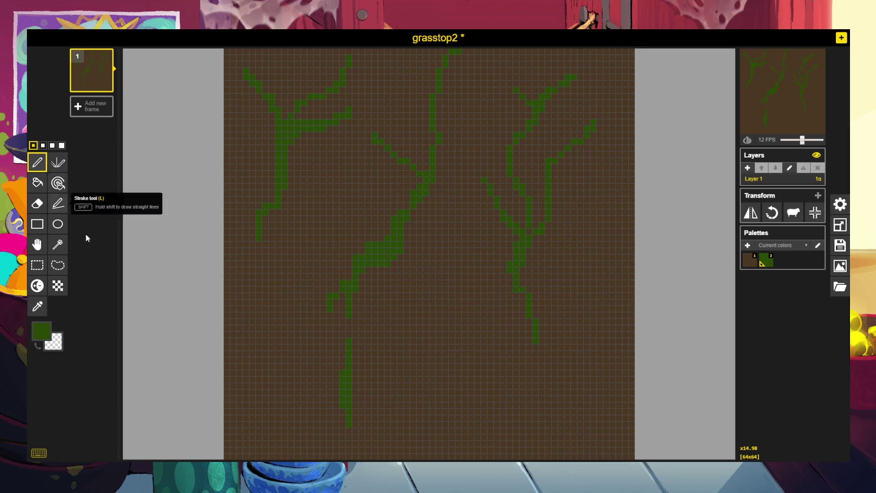
pyautogui.click(337, 409)
pyautogui.moveTo(306, 423); pyautogui.dragTo(289, 424)
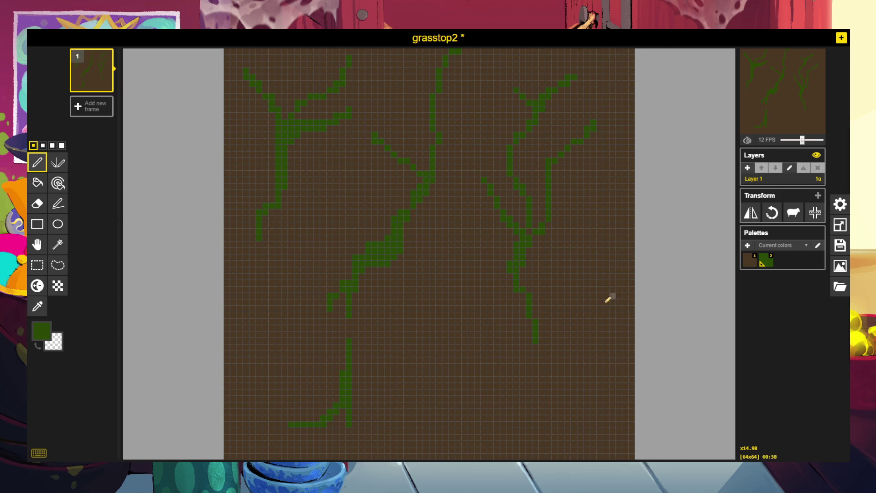
pyautogui.moveTo(351, 397)
pyautogui.mouseDown()
pyautogui.moveTo(358, 412)
pyautogui.moveTo(391, 420)
pyautogui.moveTo(350, 430)
pyautogui.moveTo(350, 439)
pyautogui.mouseUp()
pyautogui.moveTo(354, 358); pyautogui.dragTo(400, 308)
# Draw a new vine stem with branches down-right and upward, then sample brown again.
pyautogui.moveTo(478, 342)
pyautogui.mouseDown()
pyautogui.moveTo(451, 403)
pyautogui.moveTo(476, 382)
pyautogui.mouseUp()
pyautogui.moveTo(477, 372); pyautogui.dragTo(524, 412)
pyautogui.moveTo(477, 338)
pyautogui.mouseDown()
pyautogui.moveTo(477, 291)
pyautogui.moveTo(458, 256)
pyautogui.mouseUp()
pyautogui.click(37, 306)
pyautogui.click(285, 262)
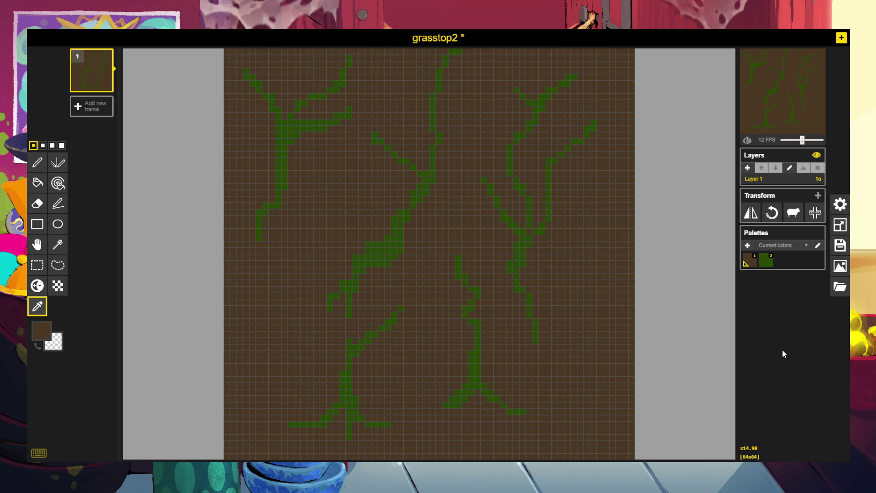
pyautogui.click(840, 266)
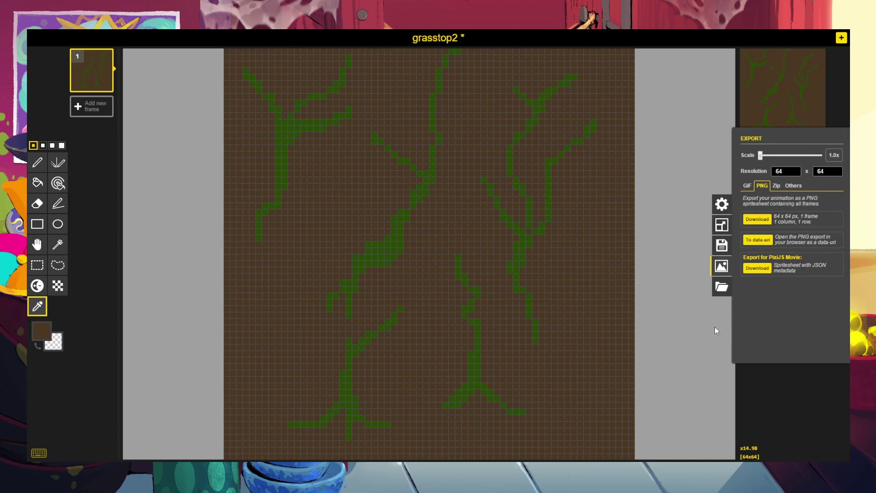
# Download the vine tile as a PNG and return to drawing.
pyautogui.click(756, 226)
pyautogui.click(37, 162)
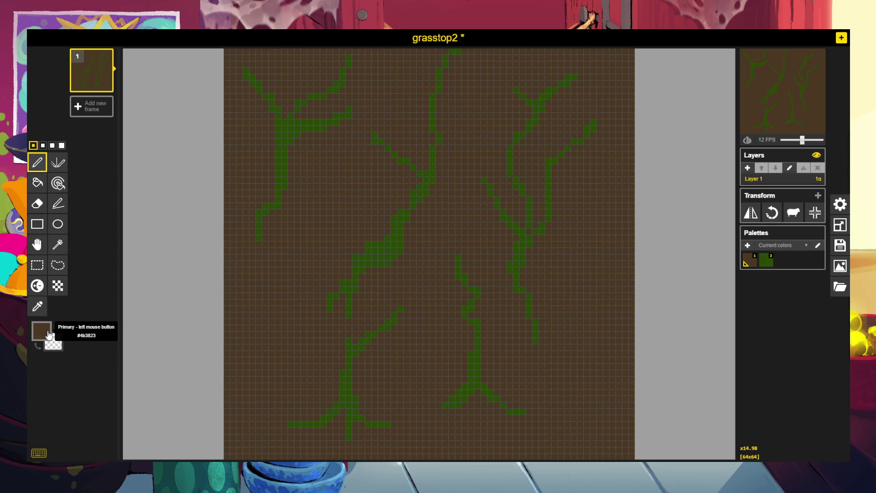
# Sample green and draw several new vines: left branches, a tall left-centre vine, and top-down strands.
pyautogui.click(38, 306)
pyautogui.click(278, 142)
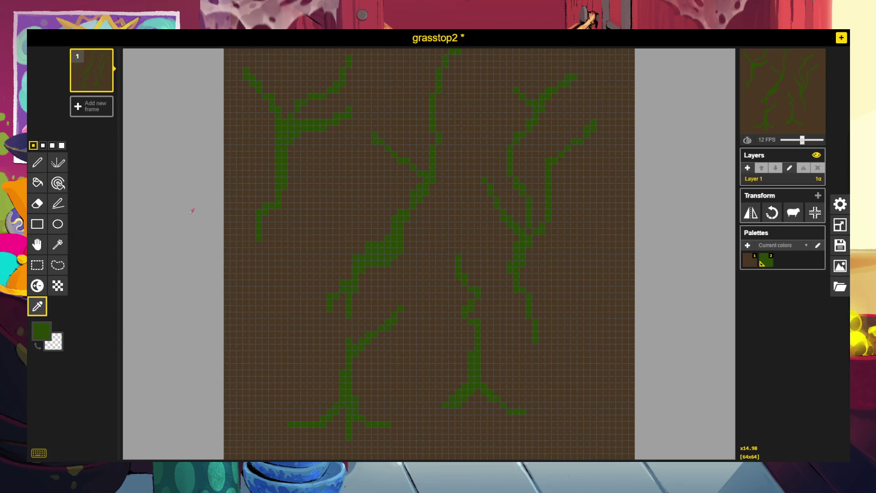
pyautogui.click(37, 162)
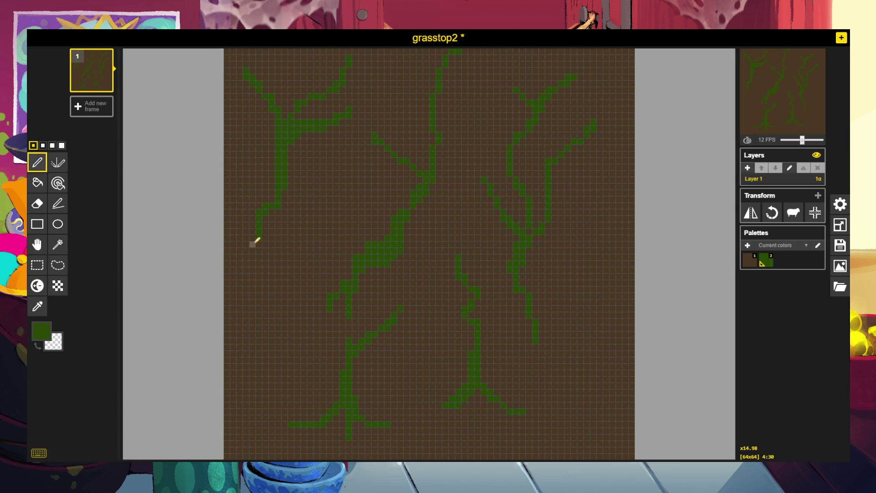
pyautogui.moveTo(263, 233)
pyautogui.mouseDown()
pyautogui.moveTo(274, 288)
pyautogui.moveTo(263, 338)
pyautogui.moveTo(293, 264)
pyautogui.moveTo(298, 214)
pyautogui.mouseUp()
pyautogui.moveTo(278, 320); pyautogui.dragTo(274, 382)
pyautogui.moveTo(347, 329)
pyautogui.mouseDown()
pyautogui.moveTo(344, 209)
pyautogui.moveTo(329, 172)
pyautogui.mouseUp()
pyautogui.moveTo(477, 243)
pyautogui.mouseDown()
pyautogui.moveTo(457, 338)
pyautogui.moveTo(392, 395)
pyautogui.mouseUp()
pyautogui.moveTo(423, 270); pyautogui.dragTo(451, 186)
pyautogui.moveTo(483, 102)
pyautogui.mouseDown()
pyautogui.moveTo(467, 211)
pyautogui.moveTo(476, 147)
pyautogui.moveTo(464, 133)
pyautogui.moveTo(458, 144)
pyautogui.moveTo(445, 118)
pyautogui.mouseUp()
pyautogui.moveTo(376, 79); pyautogui.dragTo(385, 220)
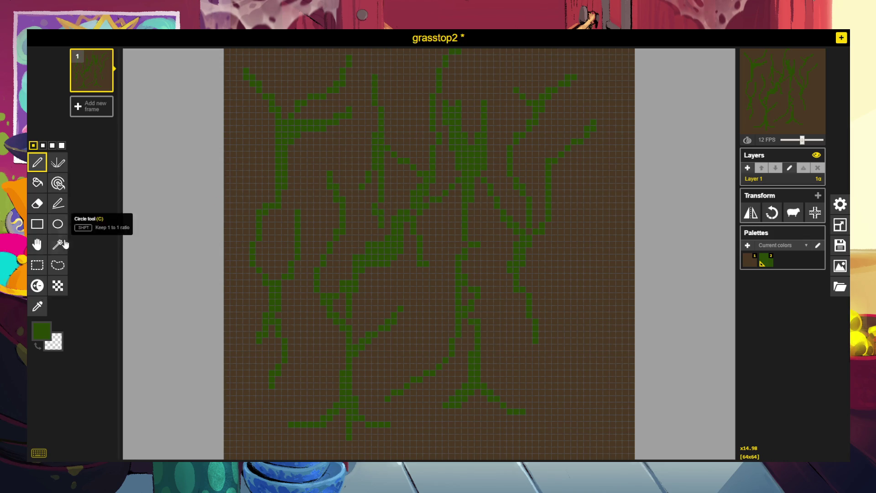
# Sample brown and erase the top-left stroke, lower-left strand parts and the central green clump.
pyautogui.click(36, 305)
pyautogui.click(239, 297)
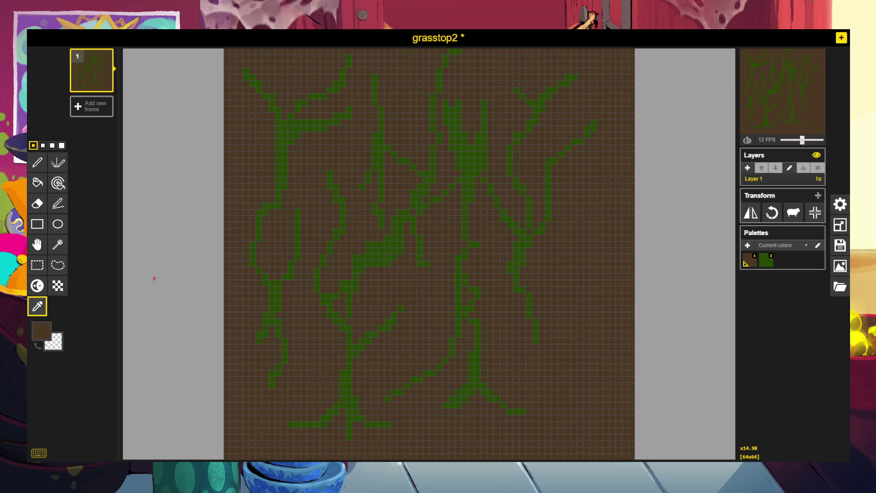
pyautogui.click(37, 162)
pyautogui.moveTo(242, 65); pyautogui.dragTo(274, 94)
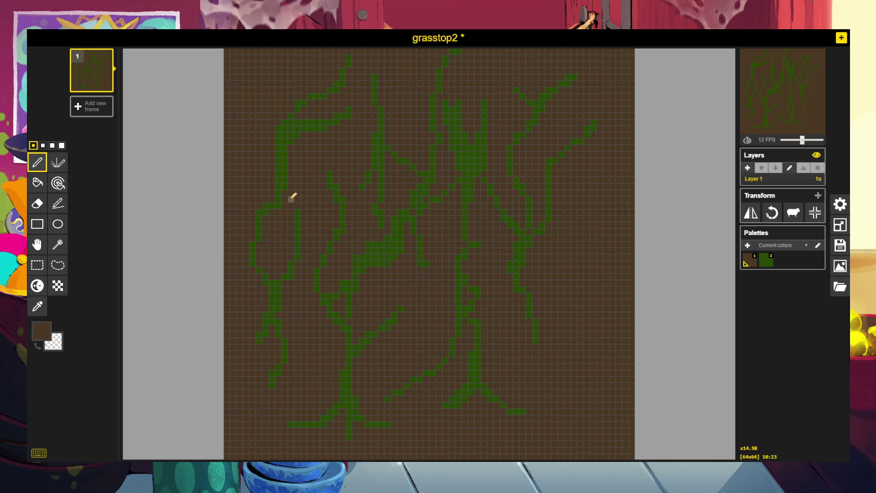
pyautogui.moveTo(257, 341)
pyautogui.mouseDown()
pyautogui.moveTo(273, 313)
pyautogui.moveTo(288, 357)
pyautogui.mouseUp()
pyautogui.moveTo(362, 213)
pyautogui.mouseDown()
pyautogui.moveTo(409, 236)
pyautogui.moveTo(395, 251)
pyautogui.moveTo(398, 265)
pyautogui.moveTo(354, 260)
pyautogui.moveTo(415, 260)
pyautogui.moveTo(404, 225)
pyautogui.moveTo(381, 203)
pyautogui.moveTo(356, 269)
pyautogui.moveTo(374, 254)
pyautogui.moveTo(381, 205)
pyautogui.mouseUp()
pyautogui.moveTo(450, 178)
pyautogui.mouseDown()
pyautogui.moveTo(472, 151)
pyautogui.moveTo(465, 182)
pyautogui.moveTo(473, 174)
pyautogui.moveTo(483, 129)
pyautogui.moveTo(459, 123)
pyautogui.moveTo(446, 91)
pyautogui.moveTo(443, 102)
pyautogui.mouseUp()
# Trim the strokes right of centre, the lower diagonal line and the stem-base branch.
pyautogui.moveTo(520, 191)
pyautogui.mouseDown()
pyautogui.moveTo(524, 206)
pyautogui.moveTo(508, 164)
pyautogui.moveTo(524, 117)
pyautogui.moveTo(567, 81)
pyautogui.moveTo(528, 94)
pyautogui.moveTo(536, 94)
pyautogui.moveTo(518, 78)
pyautogui.moveTo(520, 190)
pyautogui.moveTo(458, 174)
pyautogui.moveTo(401, 231)
pyautogui.moveTo(400, 209)
pyautogui.moveTo(389, 239)
pyautogui.moveTo(371, 241)
pyautogui.mouseUp()
pyautogui.moveTo(445, 365)
pyautogui.mouseDown()
pyautogui.moveTo(434, 384)
pyautogui.moveTo(397, 385)
pyautogui.mouseUp()
pyautogui.moveTo(436, 359)
pyautogui.mouseDown()
pyautogui.moveTo(456, 346)
pyautogui.moveTo(451, 331)
pyautogui.mouseUp()
pyautogui.moveTo(477, 277); pyautogui.dragTo(473, 305)
pyautogui.moveTo(492, 373)
pyautogui.mouseDown()
pyautogui.moveTo(494, 406)
pyautogui.moveTo(485, 412)
pyautogui.moveTo(522, 408)
pyautogui.mouseUp()
pyautogui.moveTo(510, 340)
pyautogui.mouseDown()
pyautogui.moveTo(532, 241)
pyautogui.moveTo(514, 262)
pyautogui.moveTo(540, 213)
pyautogui.moveTo(543, 227)
pyautogui.mouseUp()
# Download the updated vine tile as a PNG, then bring up Import's Browse images option.
pyautogui.click(840, 265)
pyautogui.click(757, 220)
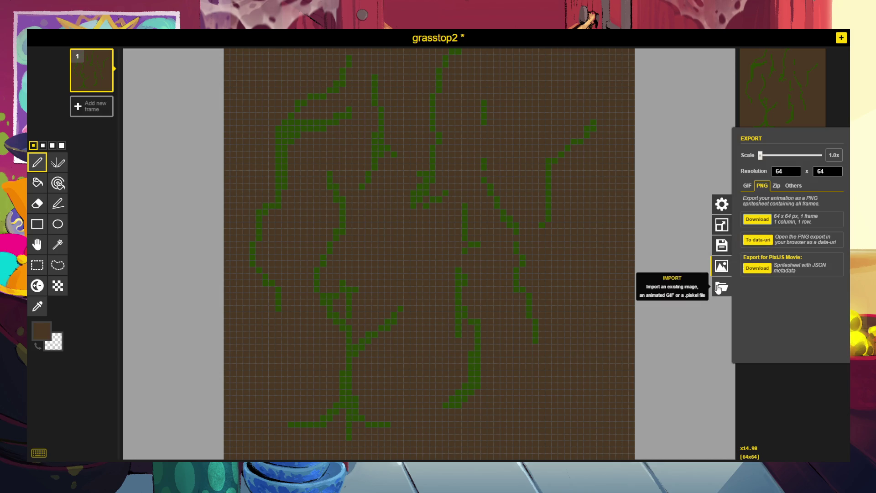
pyautogui.click(718, 288)
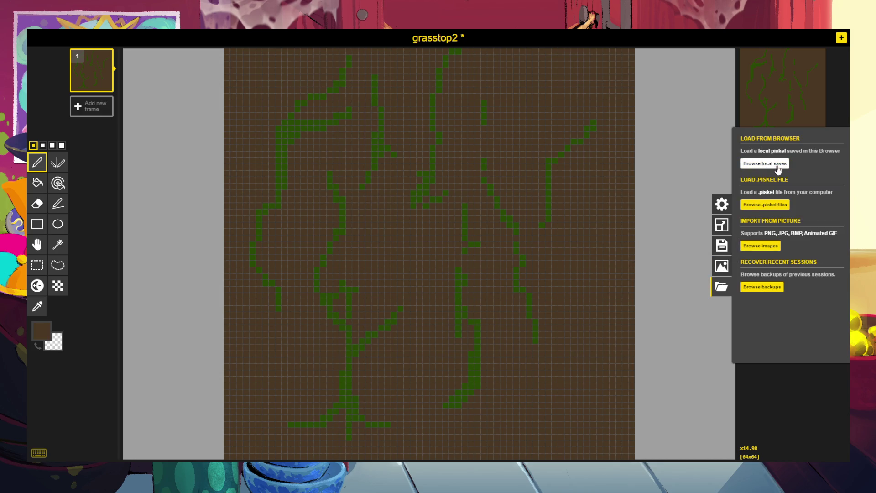
pyautogui.click(760, 246)
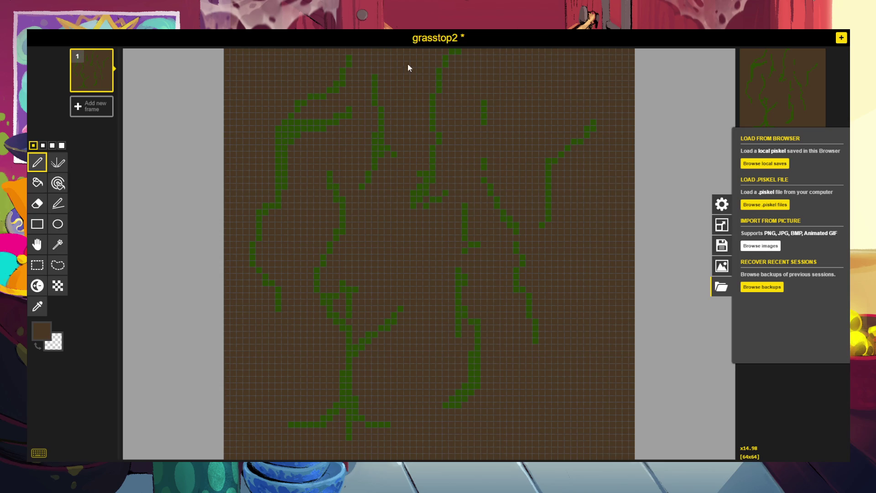
# Paint brown over the two left-side green loops and the top-edge green pixels.
pyautogui.click(430, 41)
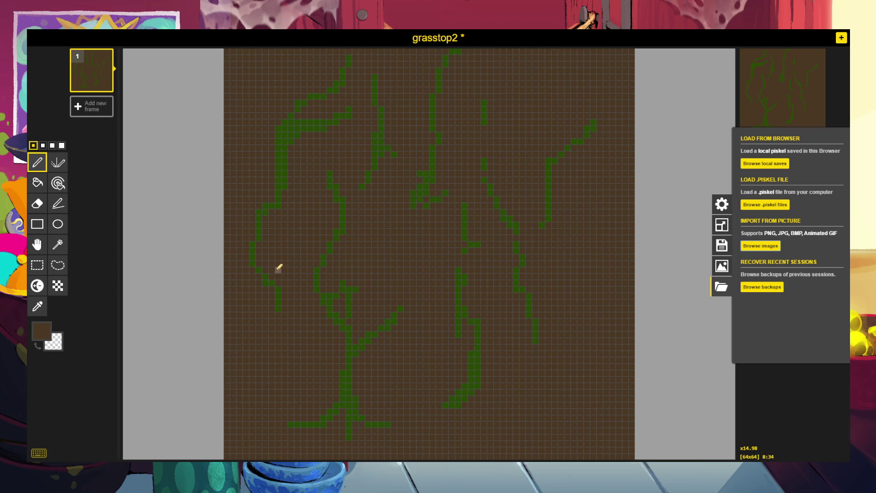
pyautogui.moveTo(278, 305)
pyautogui.mouseDown()
pyautogui.moveTo(280, 313)
pyautogui.moveTo(293, 259)
pyautogui.moveTo(270, 228)
pyautogui.moveTo(263, 295)
pyautogui.moveTo(260, 251)
pyautogui.moveTo(265, 244)
pyautogui.moveTo(275, 277)
pyautogui.moveTo(281, 118)
pyautogui.mouseUp()
pyautogui.click(300, 168)
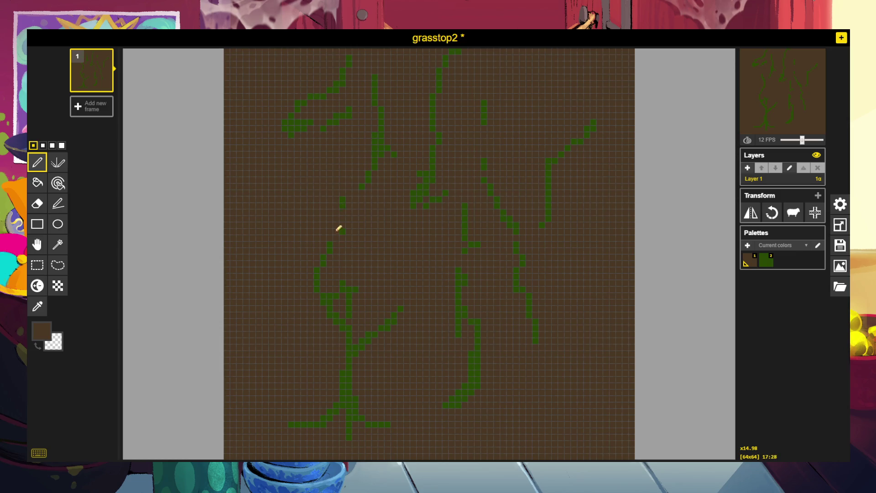
pyautogui.moveTo(339, 245)
pyautogui.mouseDown()
pyautogui.moveTo(323, 280)
pyautogui.moveTo(342, 337)
pyautogui.moveTo(342, 396)
pyautogui.moveTo(309, 420)
pyautogui.moveTo(318, 422)
pyautogui.moveTo(390, 336)
pyautogui.moveTo(416, 275)
pyautogui.moveTo(477, 233)
pyautogui.moveTo(471, 241)
pyautogui.moveTo(499, 198)
pyautogui.moveTo(505, 214)
pyautogui.moveTo(525, 219)
pyautogui.moveTo(495, 156)
pyautogui.moveTo(481, 157)
pyautogui.moveTo(483, 167)
pyautogui.moveTo(481, 113)
pyautogui.moveTo(487, 137)
pyautogui.mouseUp()
pyautogui.moveTo(467, 56); pyautogui.dragTo(410, 47)
pyautogui.click(37, 306)
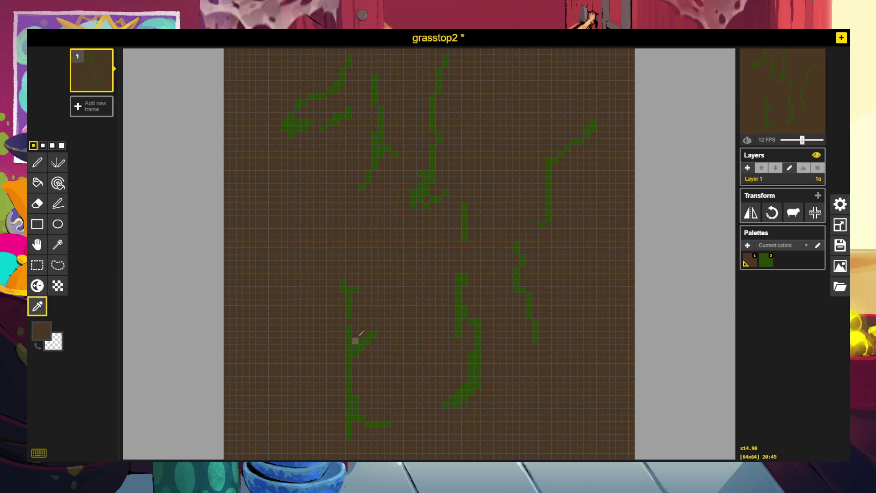
# Sample green and draw five more curving vine strokes through the tile's centre and bottom.
pyautogui.click(350, 302)
pyautogui.click(37, 162)
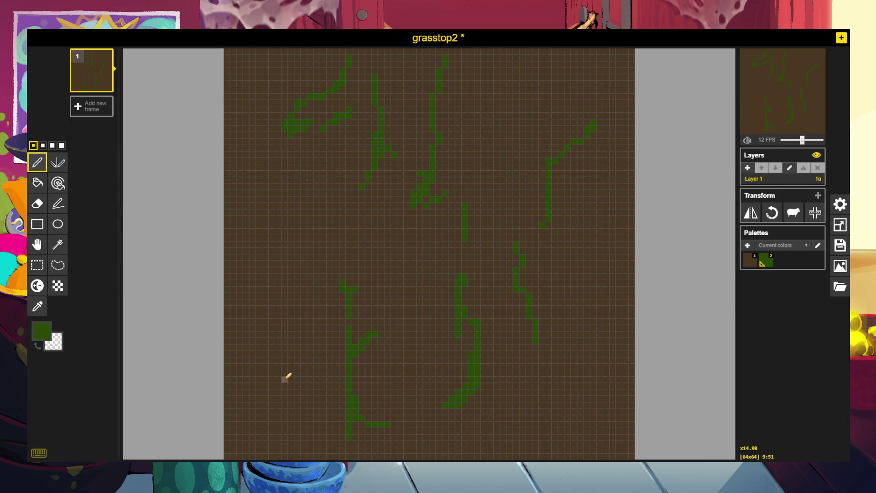
pyautogui.moveTo(348, 414)
pyautogui.mouseDown()
pyautogui.moveTo(299, 355)
pyautogui.moveTo(310, 289)
pyautogui.mouseUp()
pyautogui.moveTo(288, 131)
pyautogui.mouseDown()
pyautogui.moveTo(272, 155)
pyautogui.moveTo(272, 175)
pyautogui.moveTo(289, 196)
pyautogui.moveTo(290, 218)
pyautogui.mouseUp()
pyautogui.moveTo(348, 324)
pyautogui.mouseDown()
pyautogui.moveTo(385, 252)
pyautogui.moveTo(368, 231)
pyautogui.mouseUp()
pyautogui.moveTo(471, 218)
pyautogui.mouseDown()
pyautogui.moveTo(513, 146)
pyautogui.moveTo(505, 166)
pyautogui.moveTo(477, 184)
pyautogui.moveTo(499, 180)
pyautogui.moveTo(535, 110)
pyautogui.mouseUp()
pyautogui.moveTo(479, 387); pyautogui.dragTo(510, 429)
pyautogui.click(840, 266)
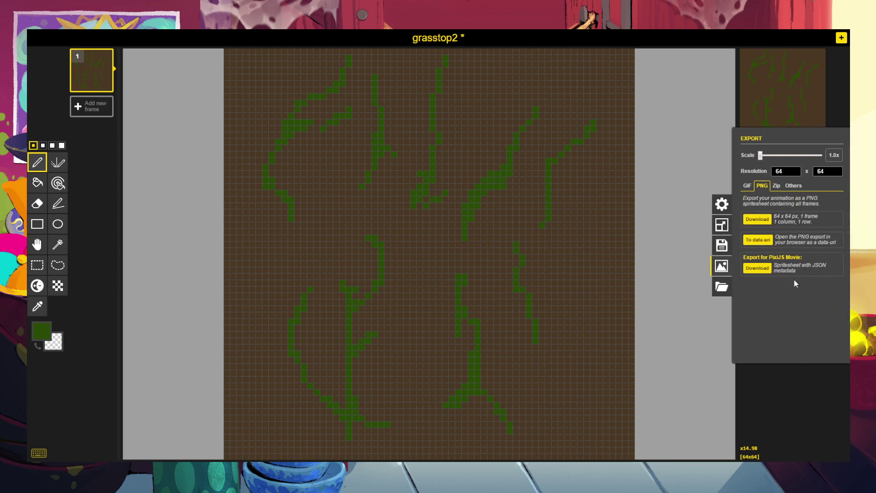
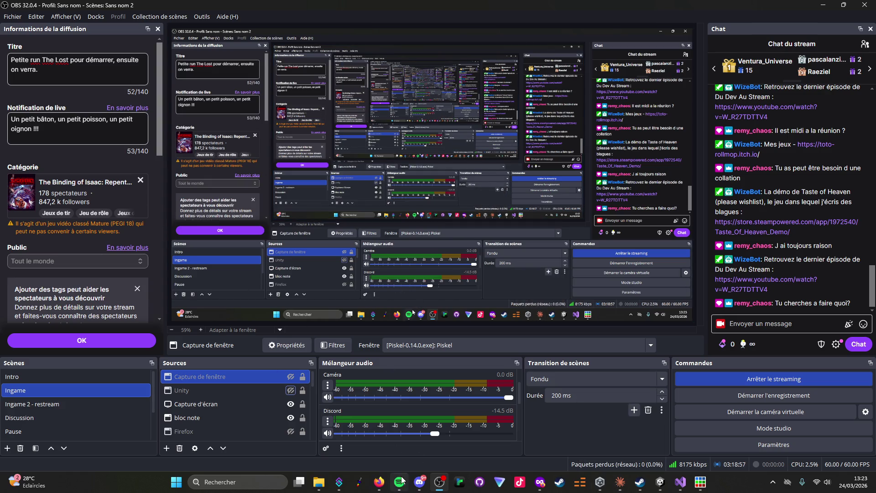
# Check the Twitch stream manager preview, then bring up File Explorer on the grass top sprites folder.
pyautogui.click(378, 481)
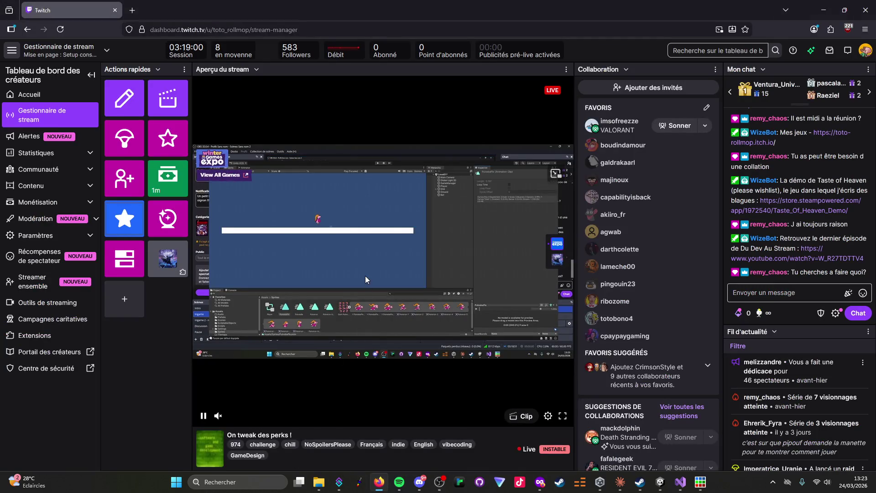
pyautogui.moveTo(701, 482)
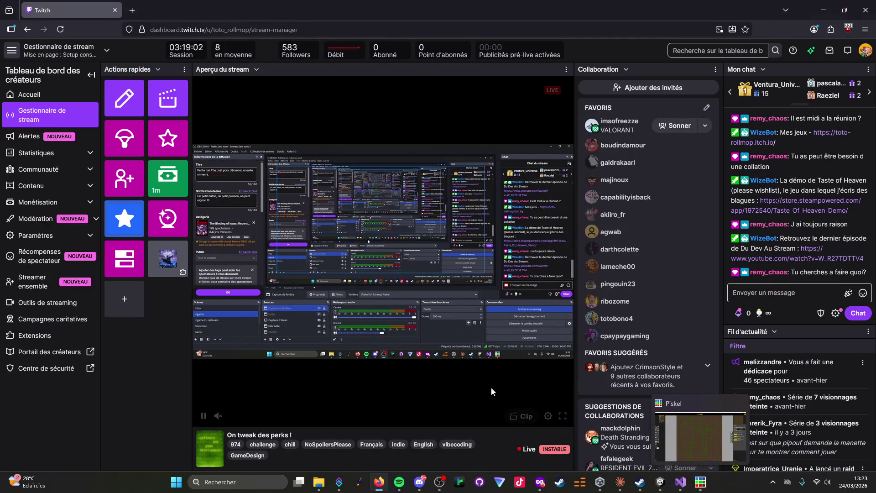
pyautogui.moveTo(319, 481)
pyautogui.click(283, 411)
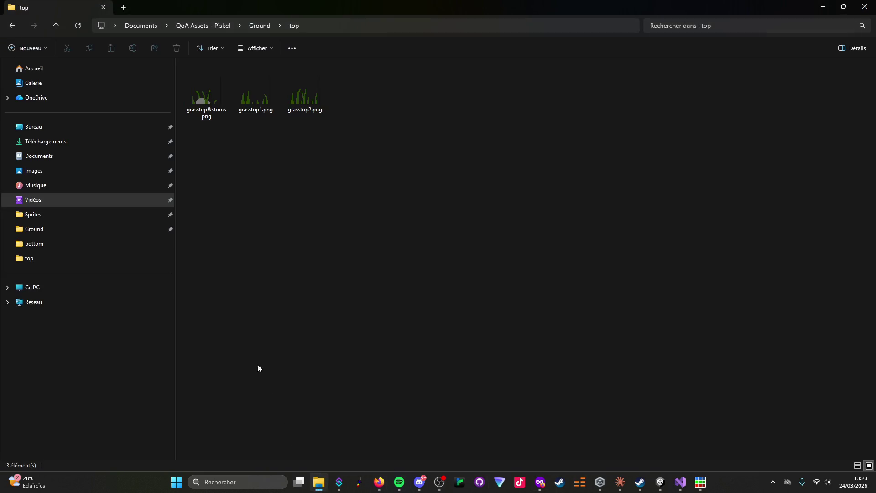
# Go up to QoA Assets - Piskel, then into Ground/bottom to view the dirt and grass folders.
pyautogui.click(212, 26)
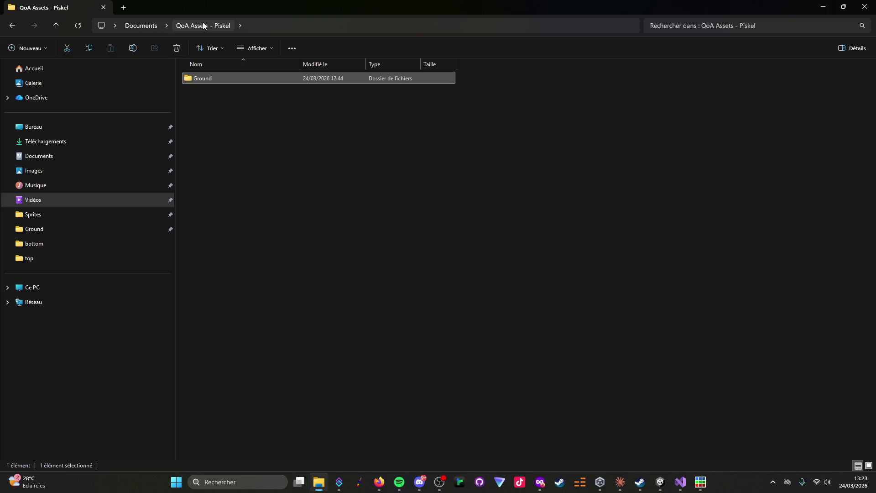
pyautogui.doubleClick(211, 78)
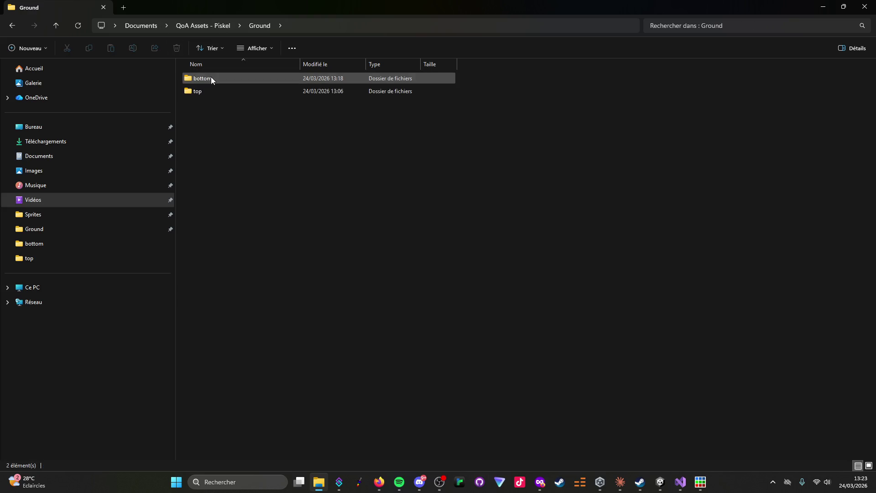
pyautogui.doubleClick(215, 81)
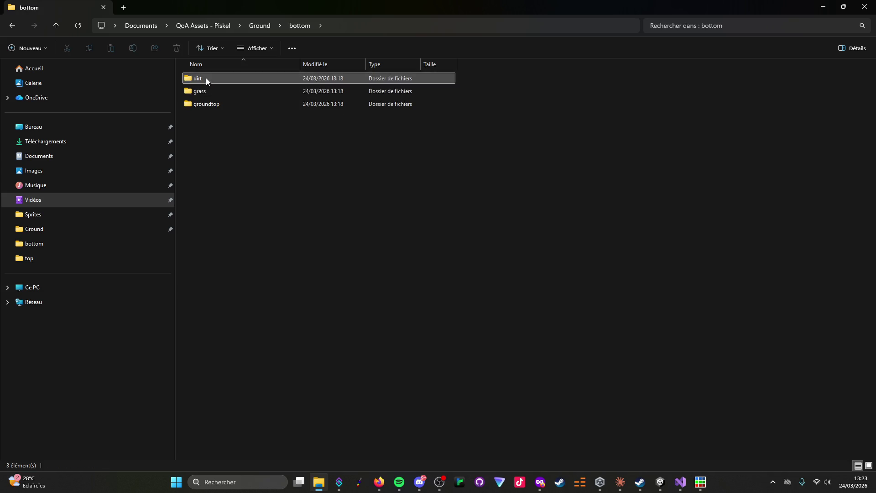
pyautogui.doubleClick(207, 79)
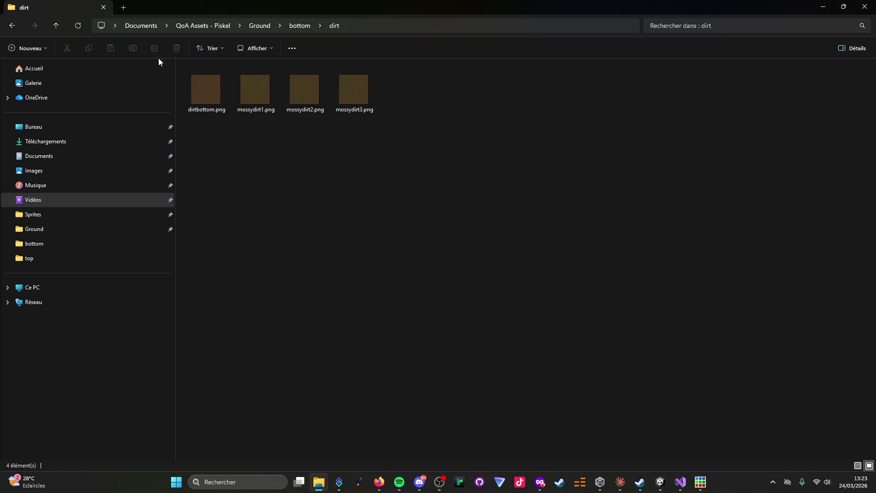
pyautogui.click(292, 29)
pyautogui.click(202, 90)
pyautogui.doubleClick(203, 91)
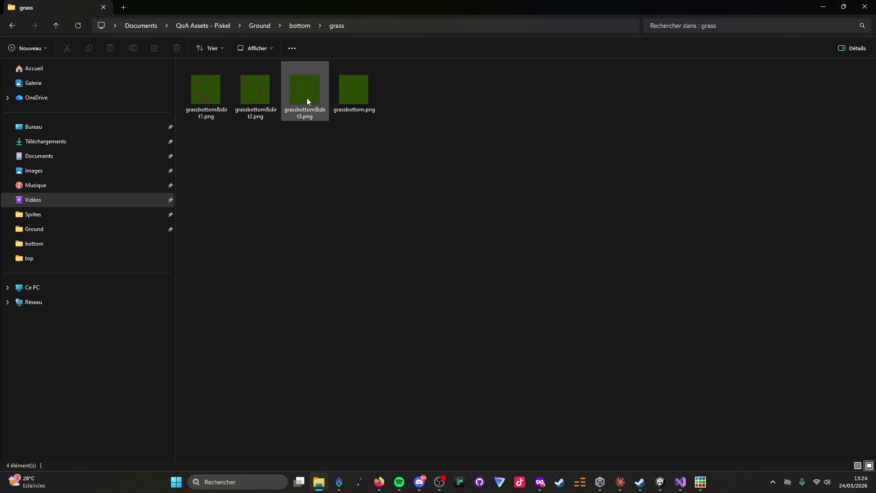
# Revisit the dirt folder, view the groundtop folder, then bring up the Claude conversation.
pyautogui.click(299, 26)
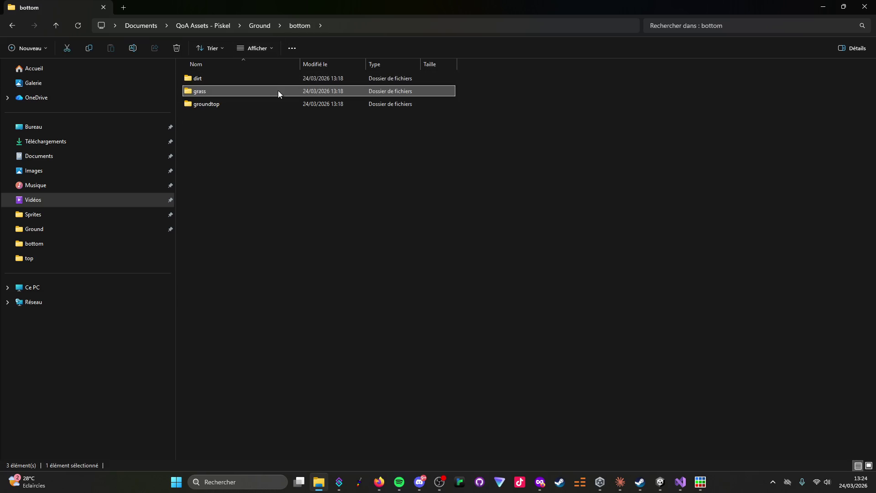
pyautogui.doubleClick(207, 81)
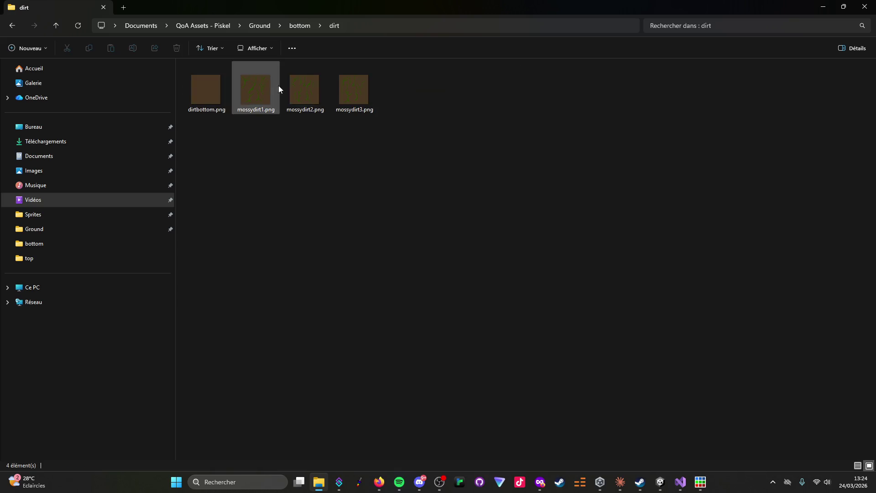
pyautogui.click(301, 25)
pyautogui.doubleClick(237, 104)
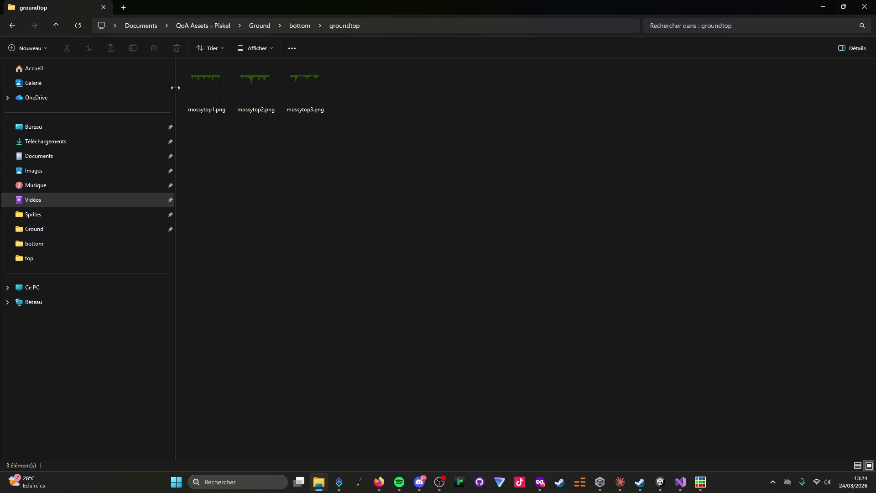
pyautogui.click(620, 482)
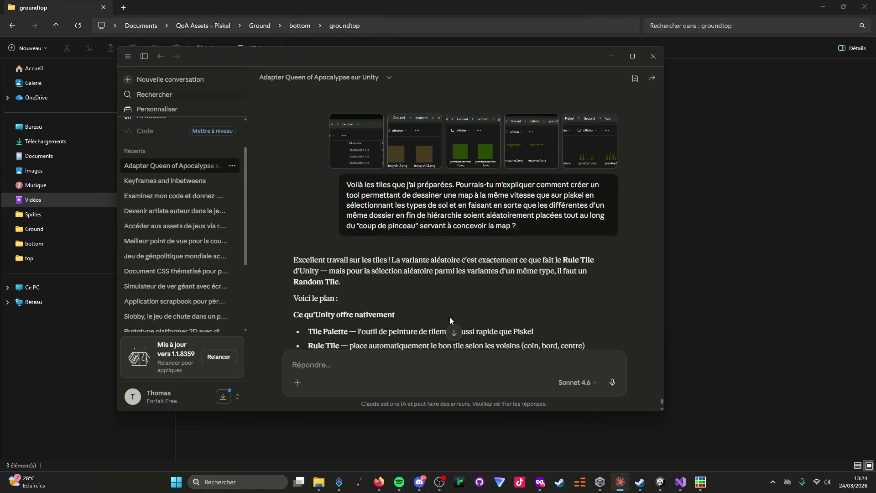
# Read Claude's tile import settings and Random/Rule Tile plan, then switch to Unity.
pyautogui.scroll(-1, 487, 276)
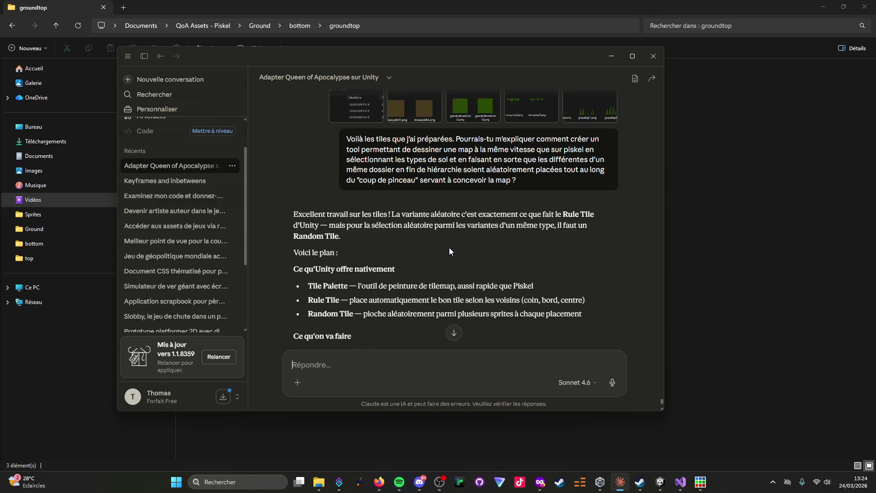
pyautogui.scroll(-2, 449, 247)
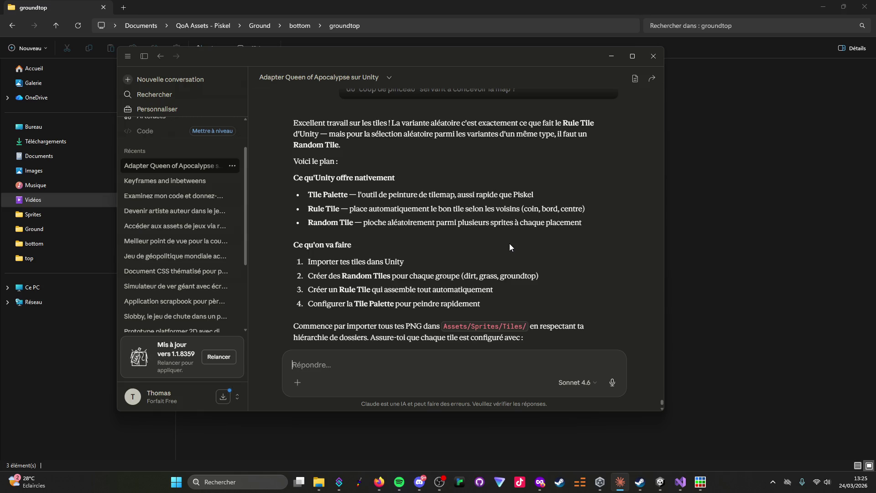
pyautogui.scroll(-1, 502, 247)
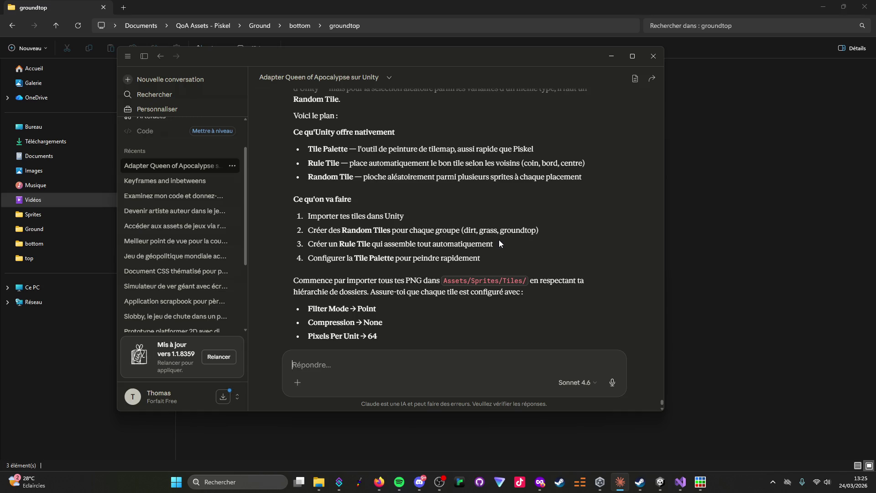
pyautogui.scroll(-1, 502, 242)
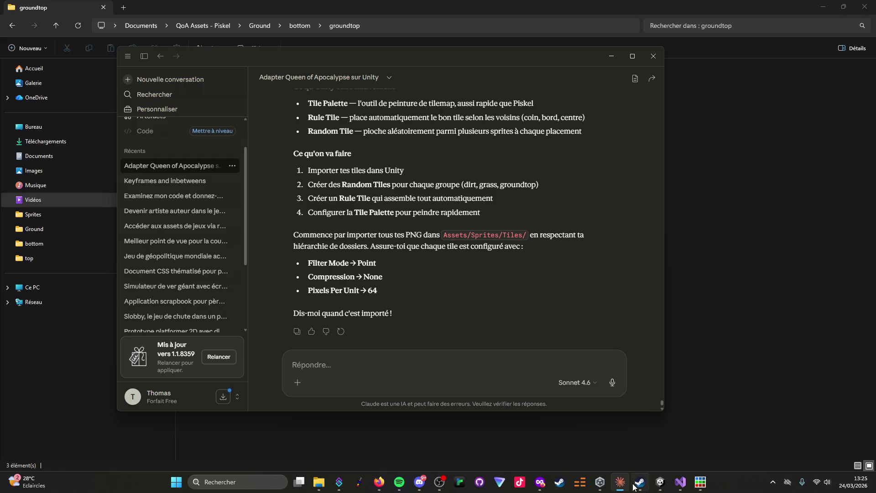
pyautogui.click(662, 486)
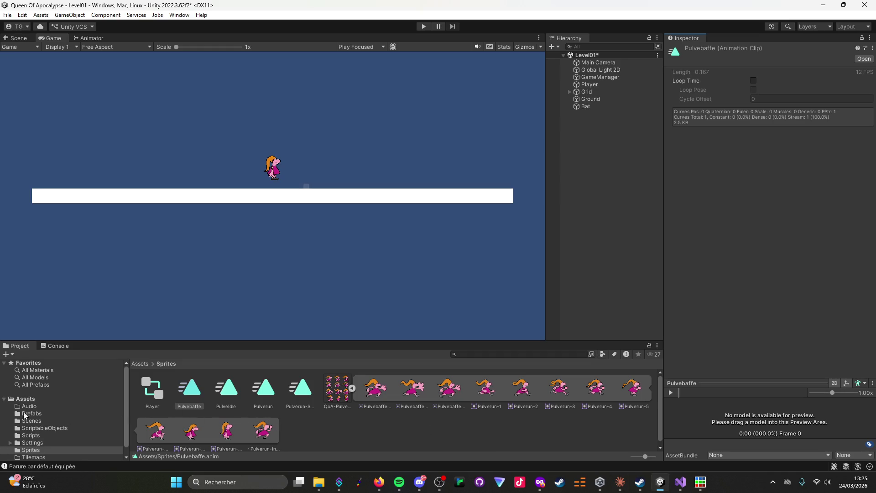
# Browse the Assets root, Scripts and Sprites folders in the Project panel.
pyautogui.click(28, 399)
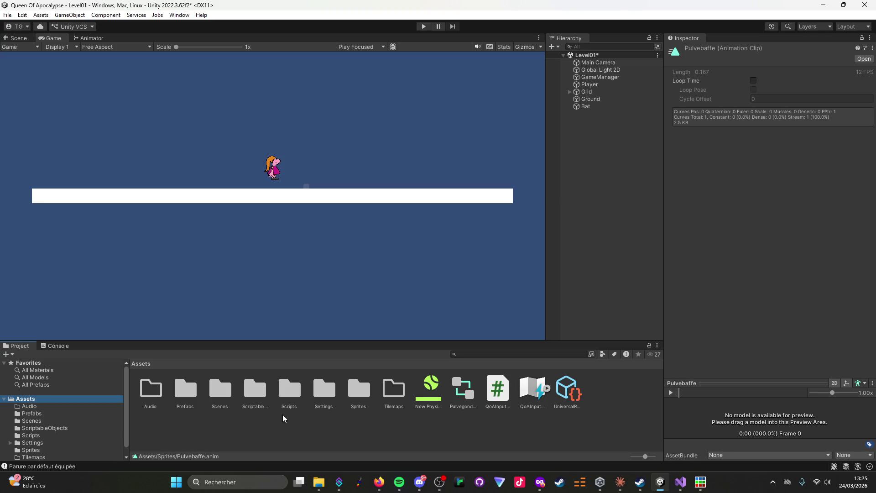
pyautogui.doubleClick(292, 393)
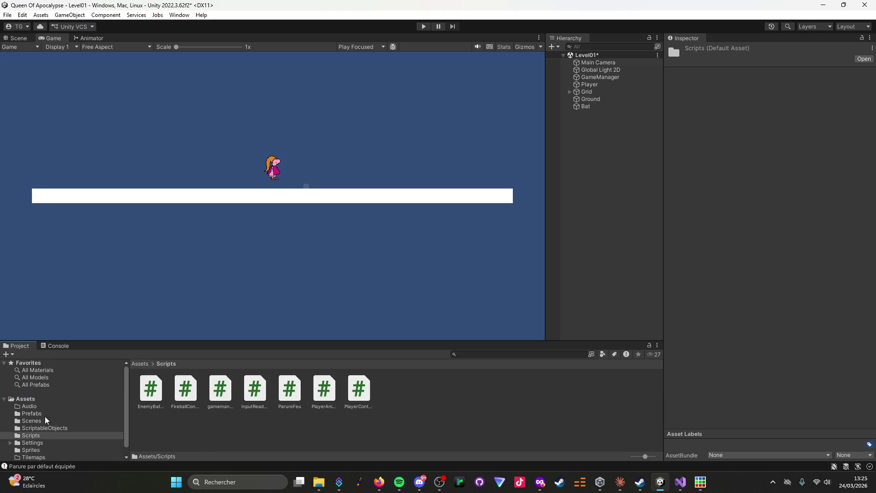
pyautogui.click(37, 451)
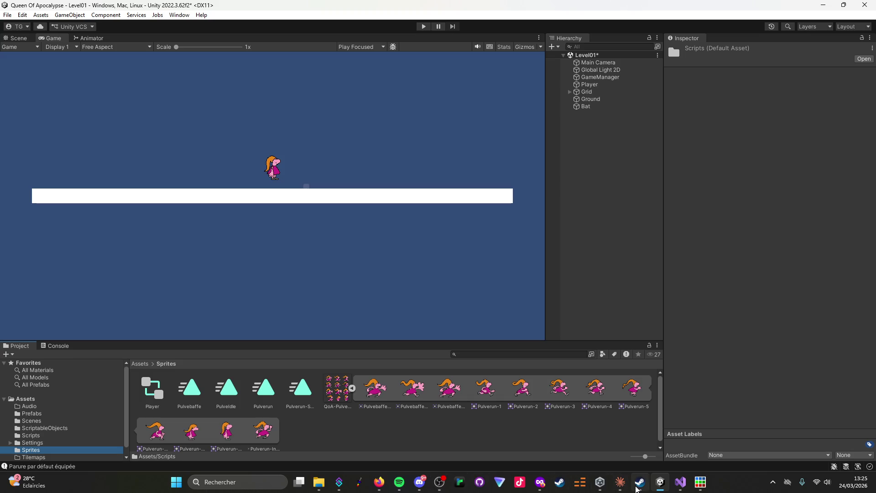
pyautogui.click(620, 484)
pyautogui.click(620, 485)
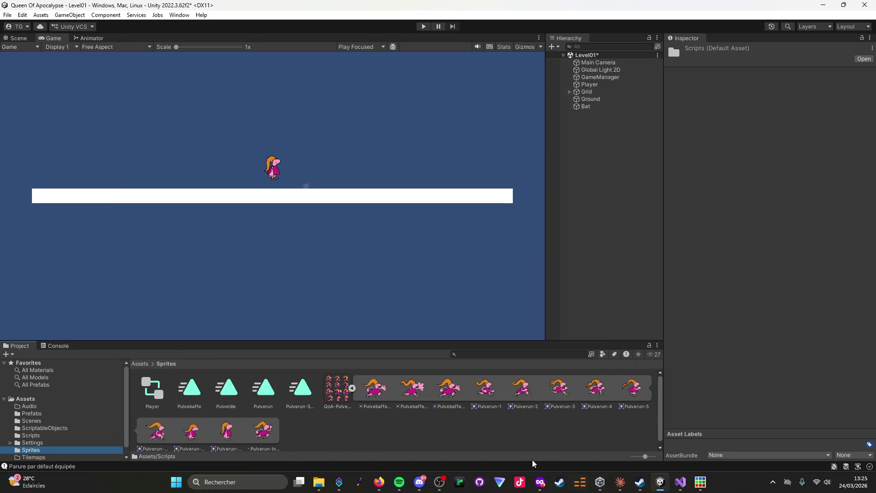
pyautogui.click(316, 427)
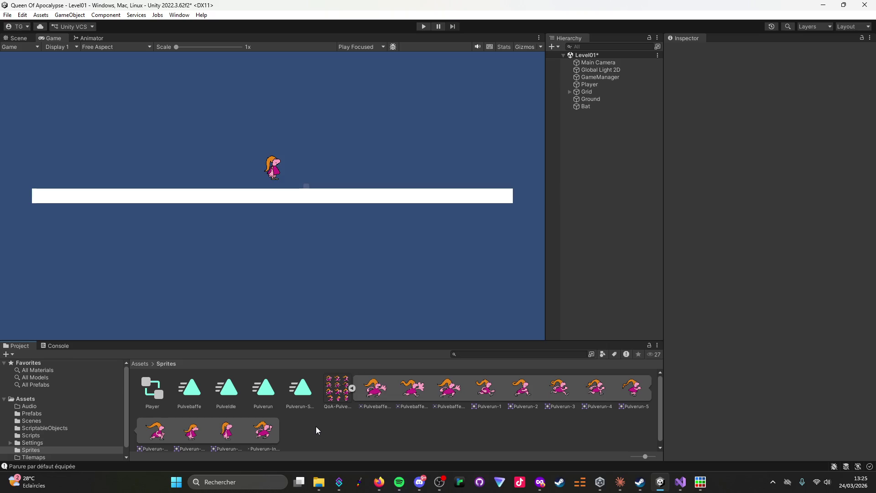
# Confirm the Tilemaps folder is empty and preview the Create menu in Sprites, then return to Claude.
pyautogui.scroll(-1, 84, 431)
pyautogui.click(34, 448)
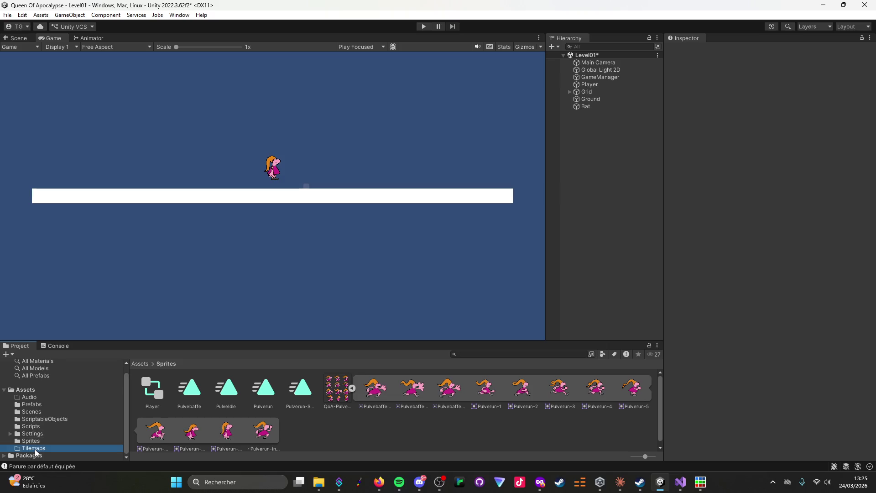
pyautogui.click(32, 443)
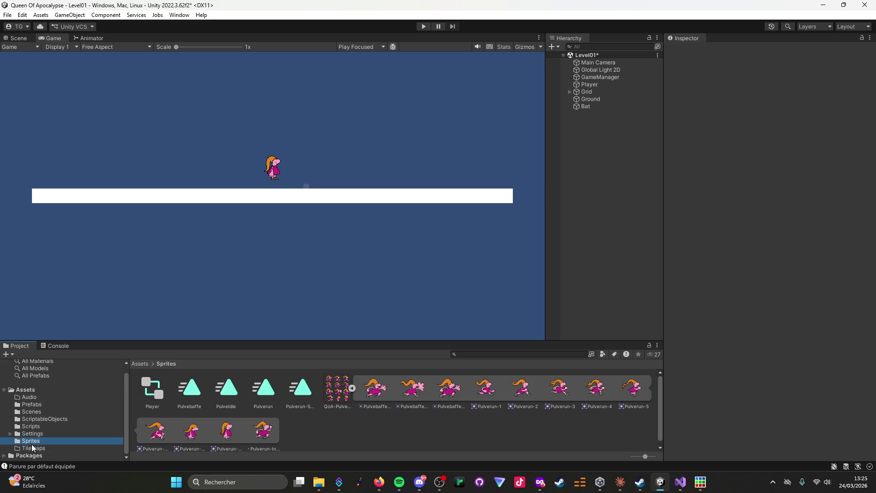
pyautogui.click(30, 447)
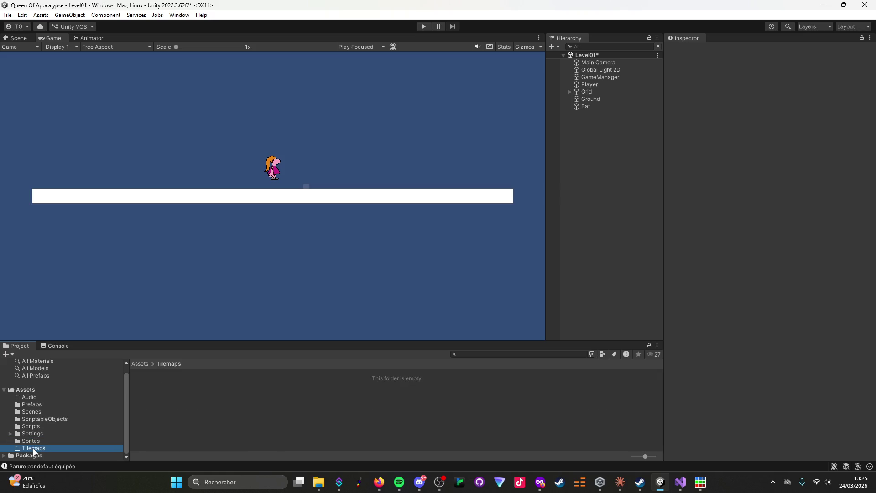
pyautogui.click(34, 442)
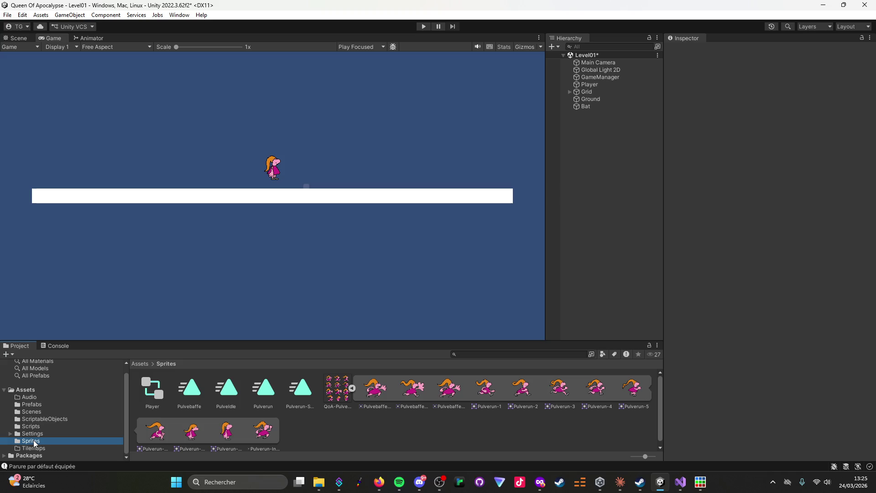
pyautogui.rightClick(315, 435)
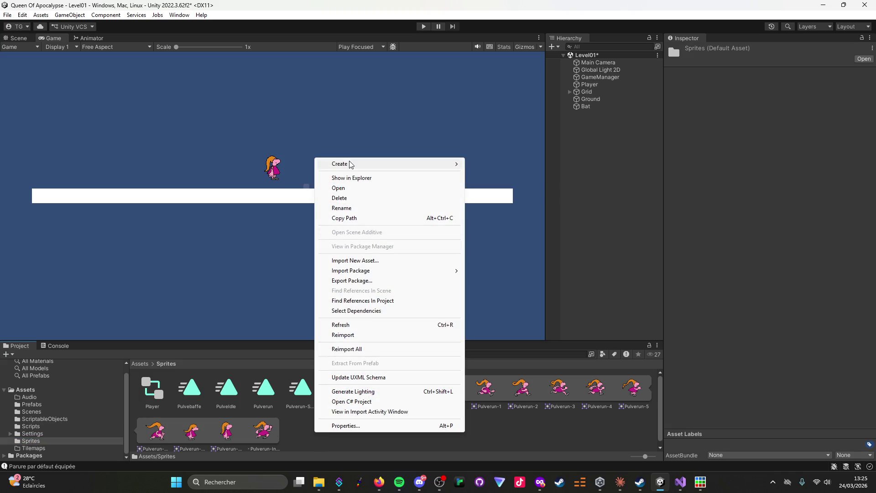
pyautogui.moveTo(351, 164)
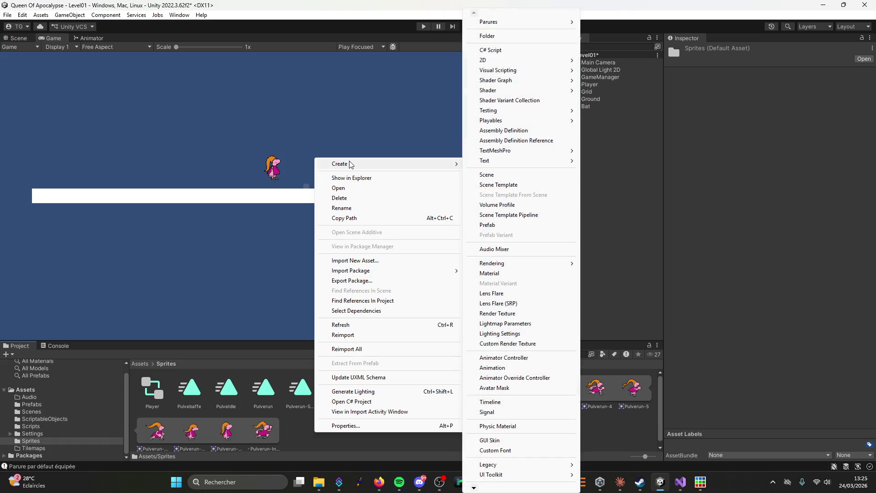
pyautogui.click(612, 431)
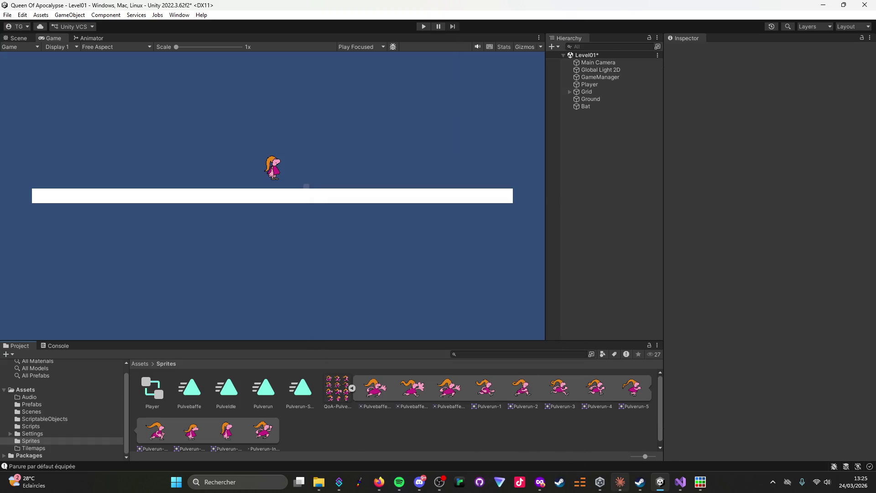
pyautogui.click(616, 482)
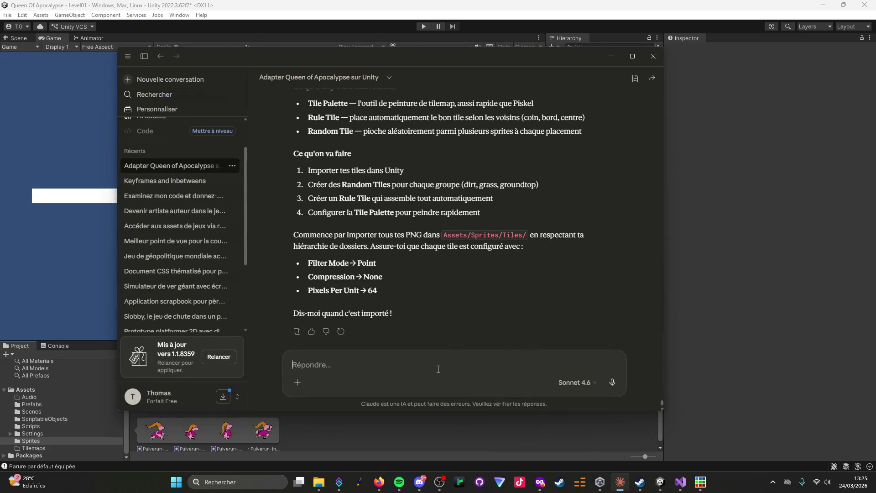
# Type the question 'Je dois créer un folder dans sprite ou est-ce que c'est dans tilemap ?' into Claude.
pyautogui.write('Je dois c')
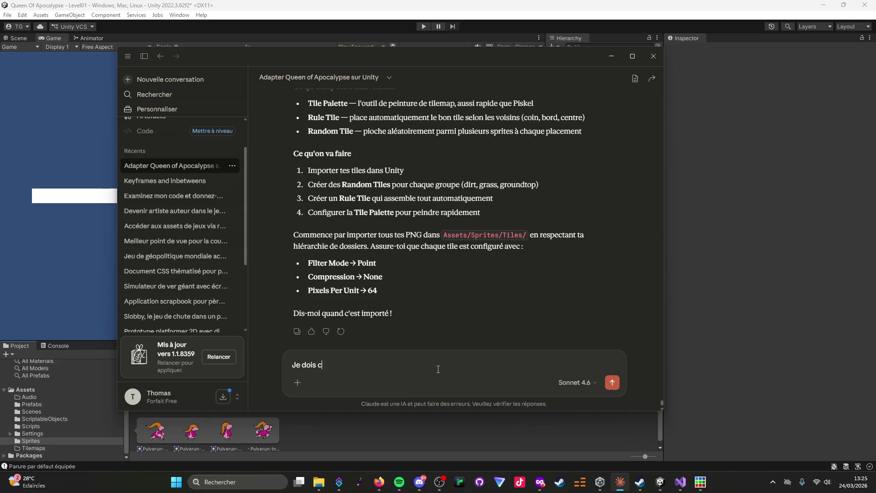
pyautogui.write('réer un folder')
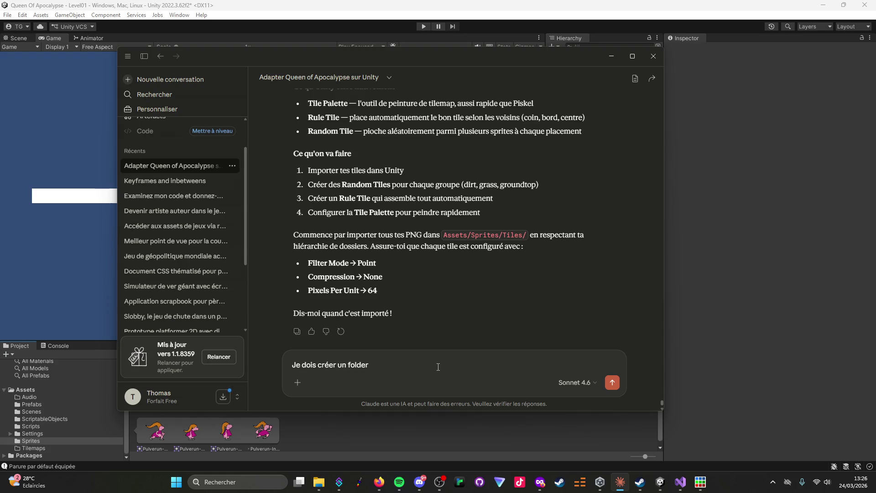
pyautogui.write('ou')
pyautogui.press('BackSpace')
pyautogui.press('BackSpace')
pyautogui.write("dans sprite ou est-ce que c'est")
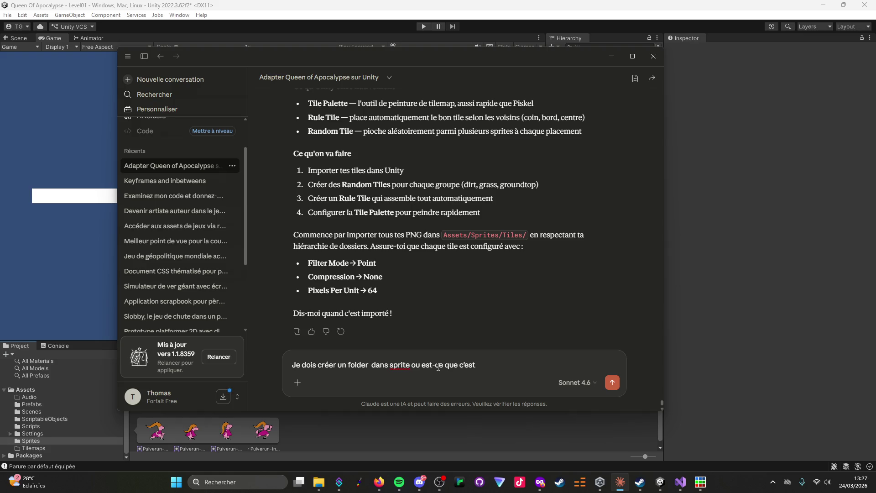
pyautogui.write('dans tilep')
pyautogui.press('BackSpace')
pyautogui.write('map ?')
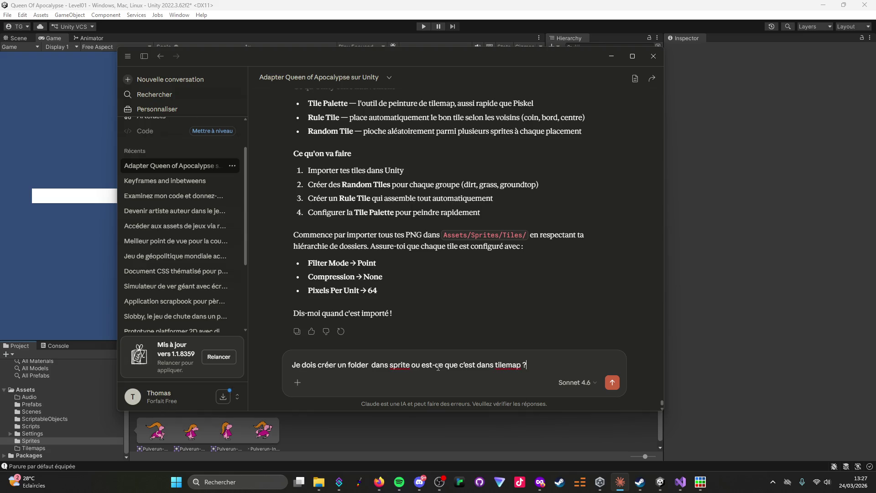
# Correct the wording to 'tilemaps' and send the question to Claude.
pyautogui.click(659, 484)
pyautogui.click(659, 485)
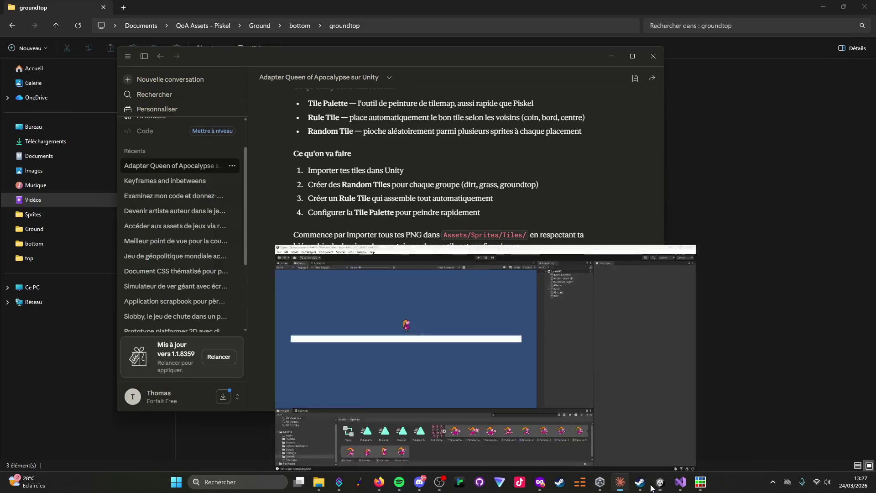
pyautogui.click(521, 365)
pyautogui.press('BackSpace')
pyautogui.write('s')
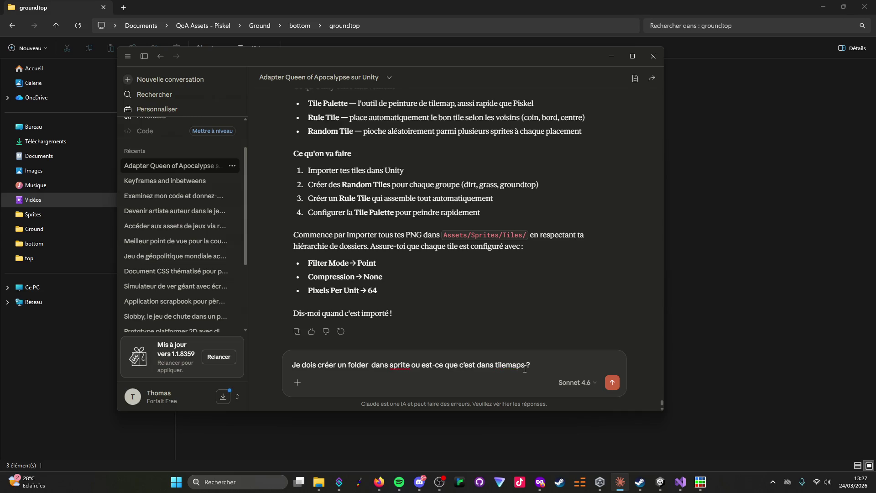
pyautogui.press('Return')
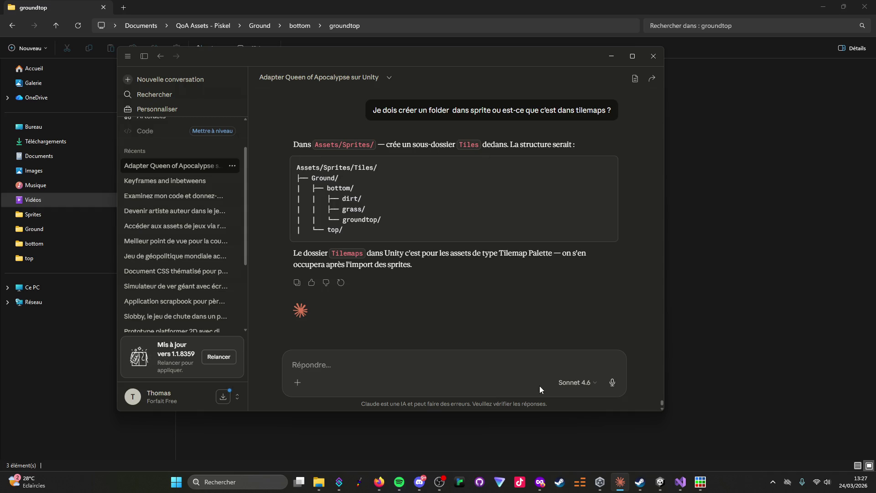
# Minimize Claude, leaving File Explorer showing the groundtop mossytop sprites.
pyautogui.click(624, 487)
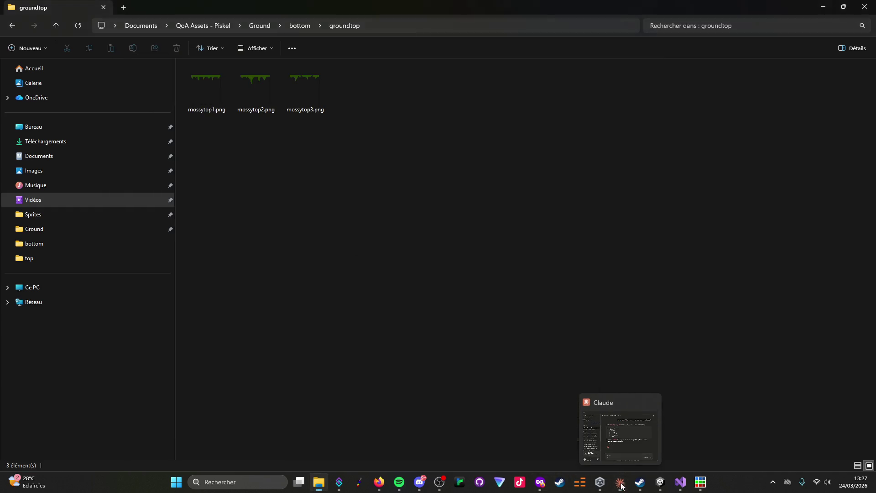
# Create a Tiles folder inside Assets/Sprites and open it.
pyautogui.click(660, 483)
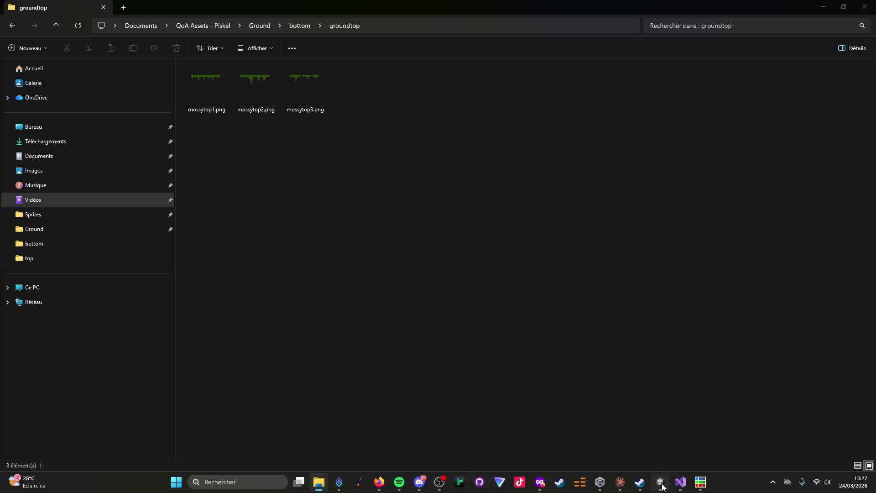
pyautogui.rightClick(321, 430)
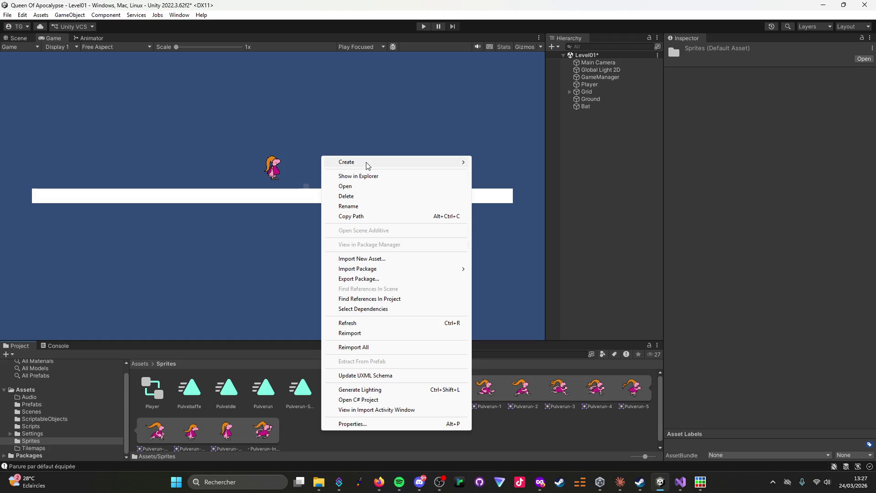
pyautogui.moveTo(364, 162)
pyautogui.click(494, 36)
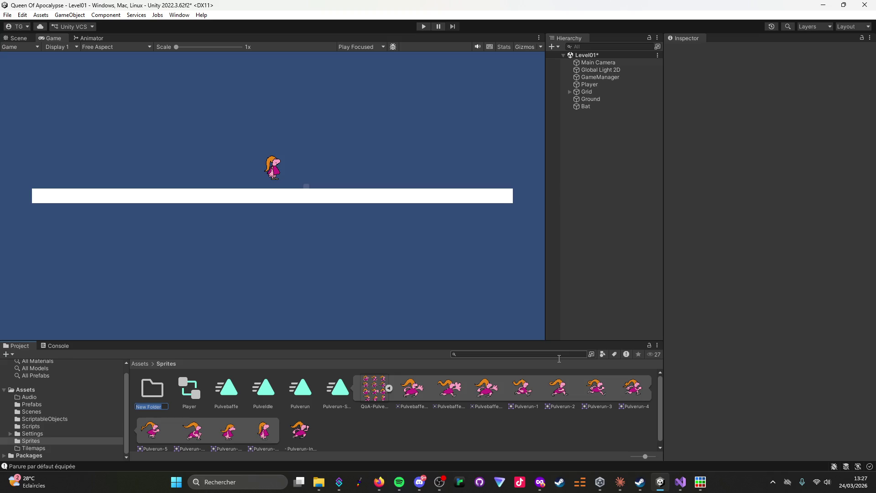
pyautogui.write('Tiles')
pyautogui.press('Return')
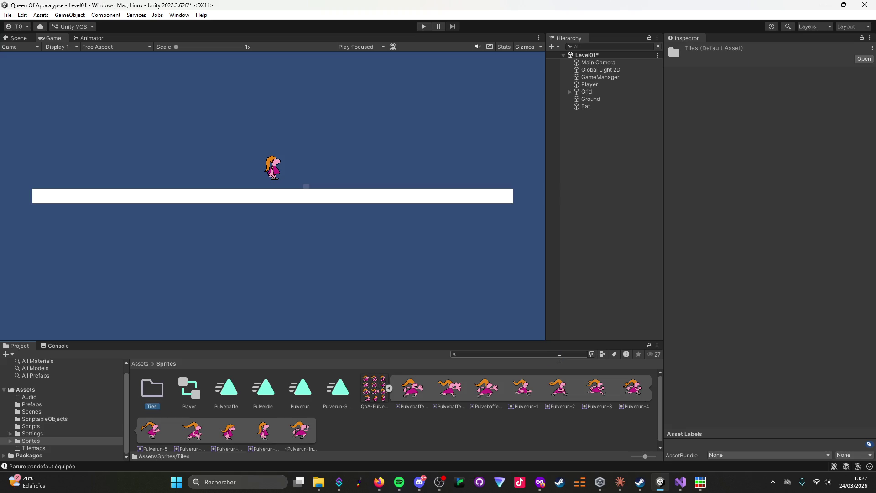
pyautogui.press('Return')
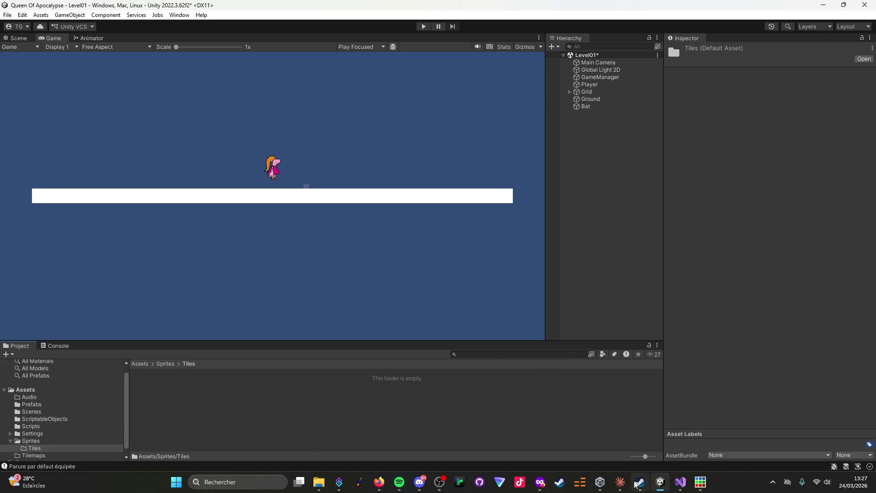
pyautogui.click(620, 485)
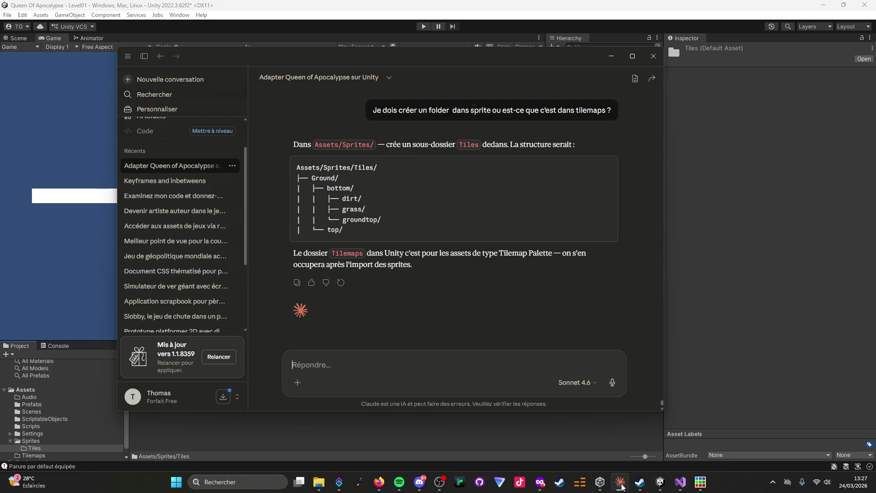
pyautogui.click(621, 486)
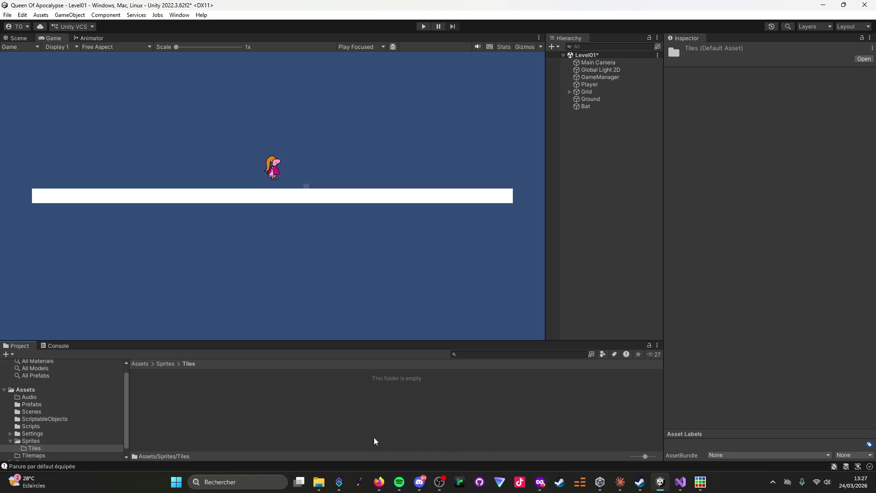
# Create a Ground folder inside Tiles.
pyautogui.rightClick(163, 394)
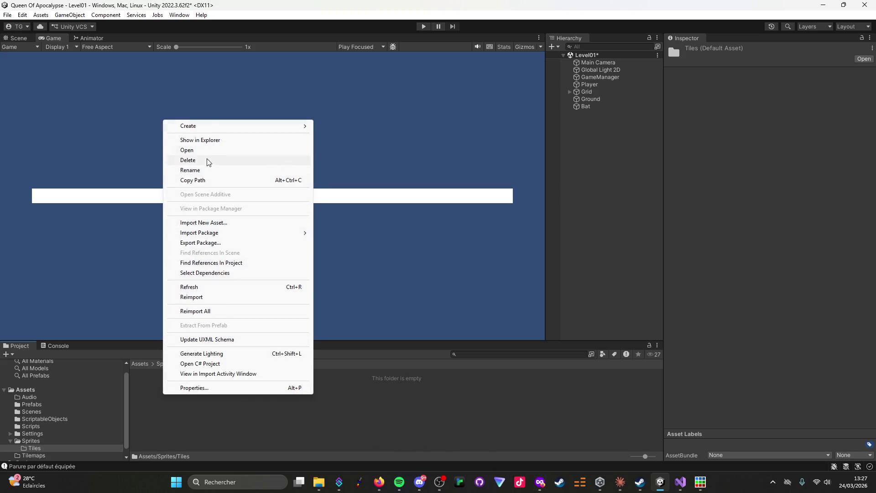
pyautogui.moveTo(237, 128)
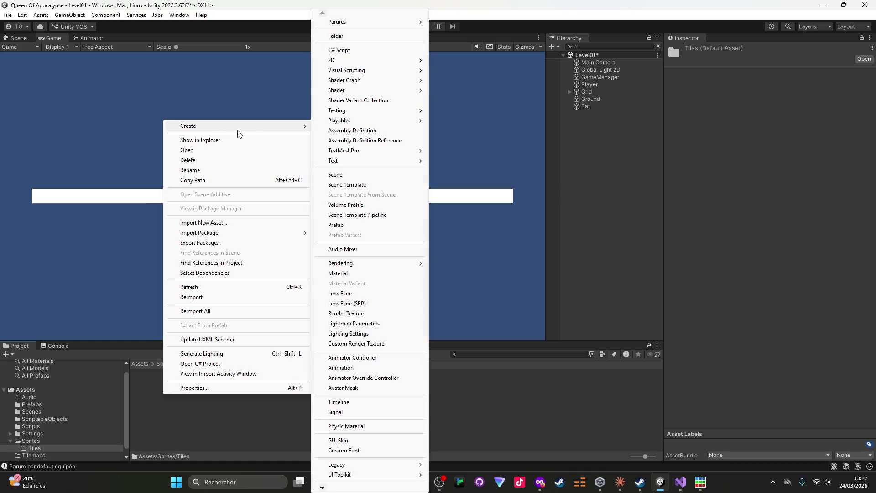
pyautogui.click(348, 36)
pyautogui.write('Gr')
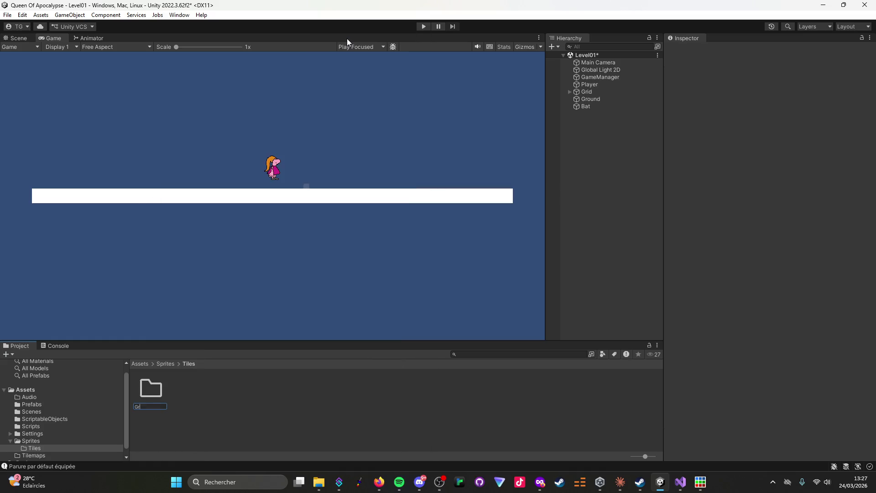
pyautogui.press('Return')
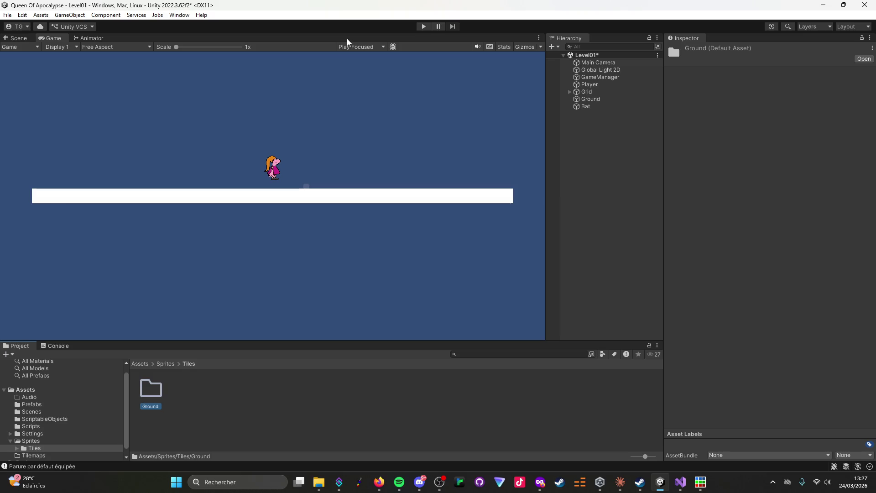
pyautogui.click(621, 488)
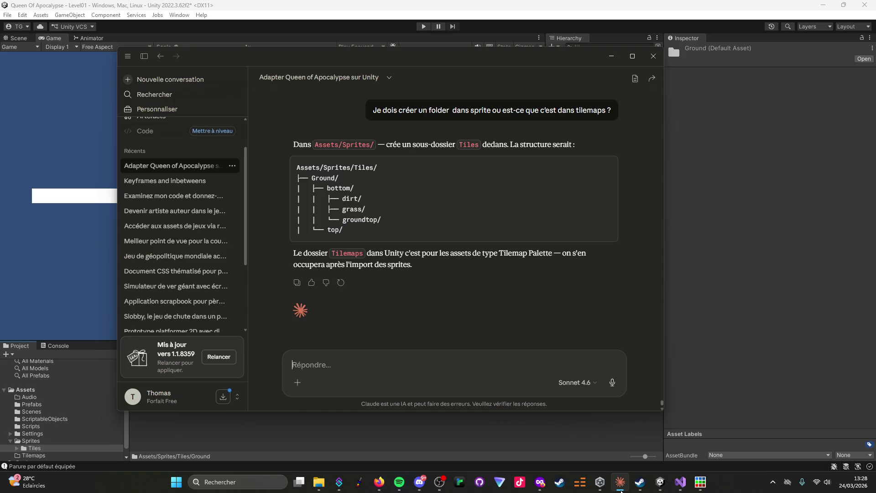
pyautogui.click(620, 487)
# Open Ground and create a Bottom folder inside it.
pyautogui.doubleClick(151, 391)
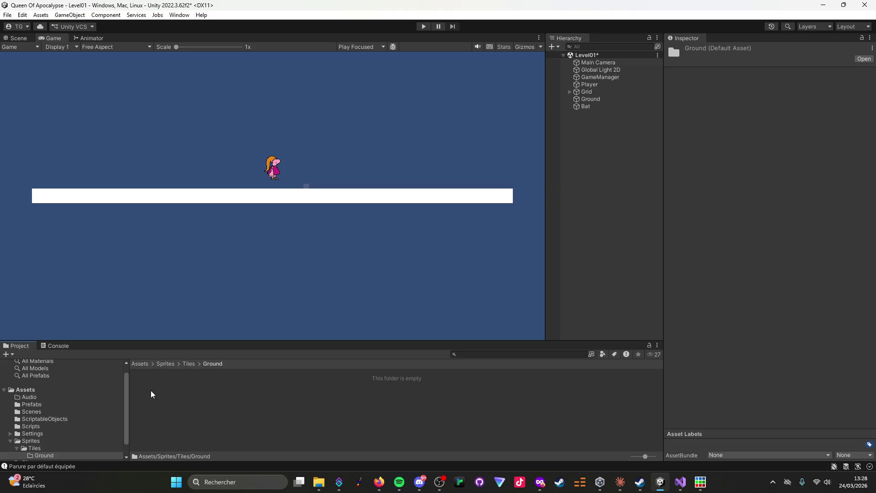
pyautogui.rightClick(185, 401)
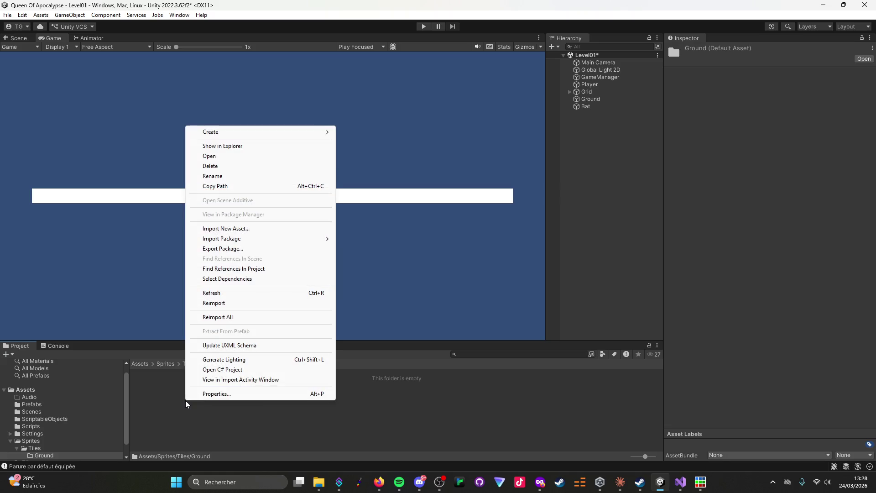
pyautogui.moveTo(211, 132)
pyautogui.click(355, 35)
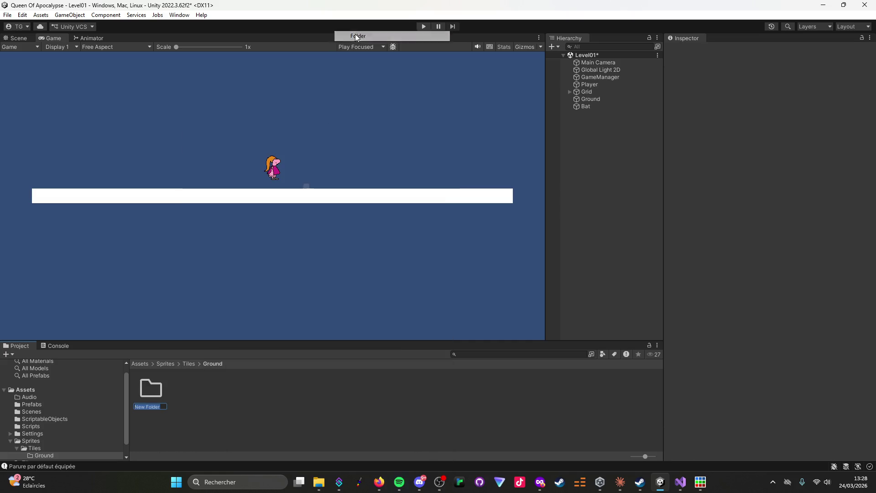
pyautogui.write('Bottom')
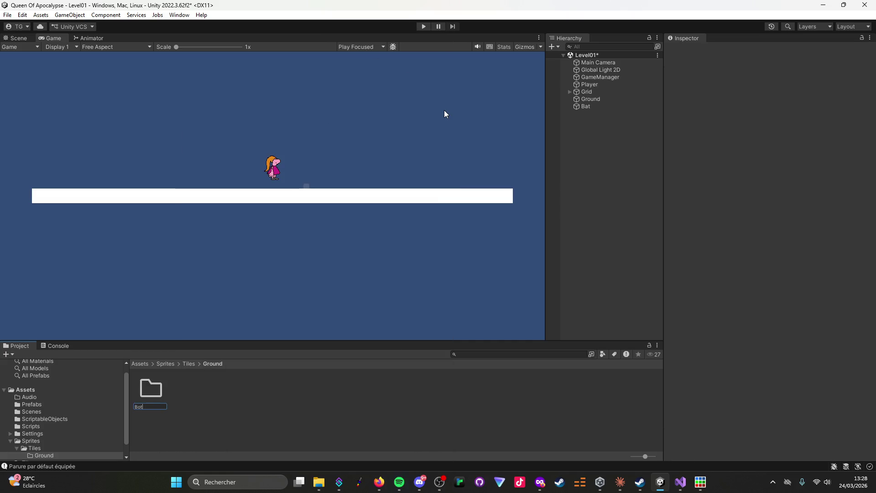
pyautogui.press('Return')
pyautogui.press('Return')
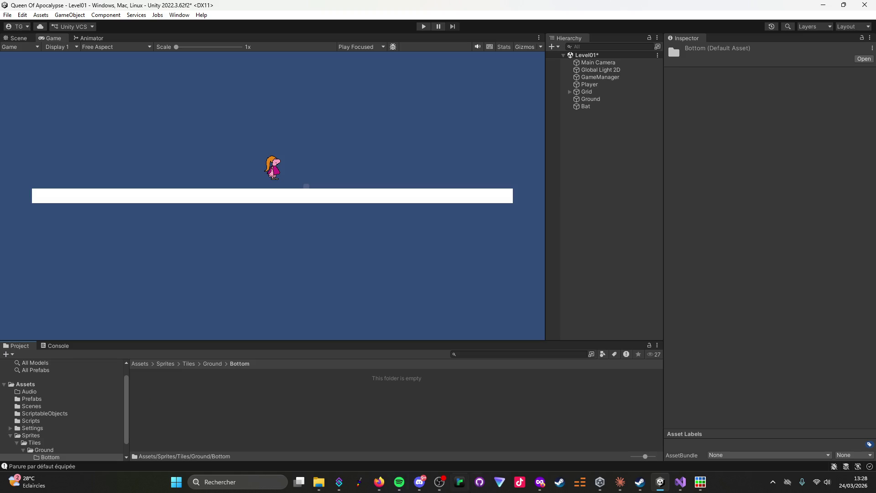
pyautogui.click(621, 487)
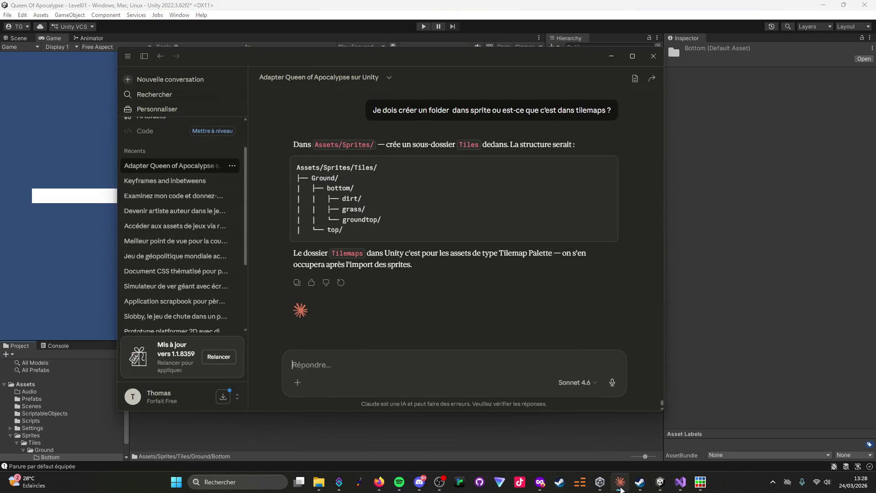
# Create Dirt and Grass folders inside Ground/Bottom.
pyautogui.click(621, 488)
pyautogui.rightClick(180, 391)
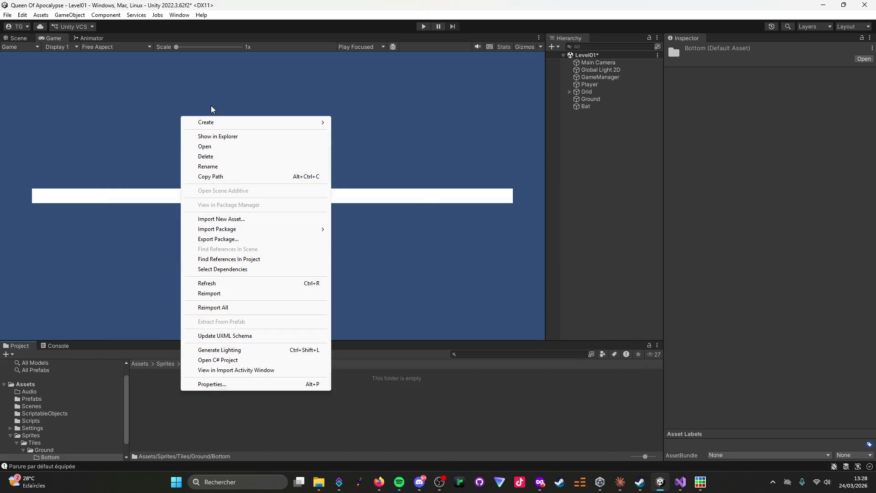
pyautogui.moveTo(245, 131)
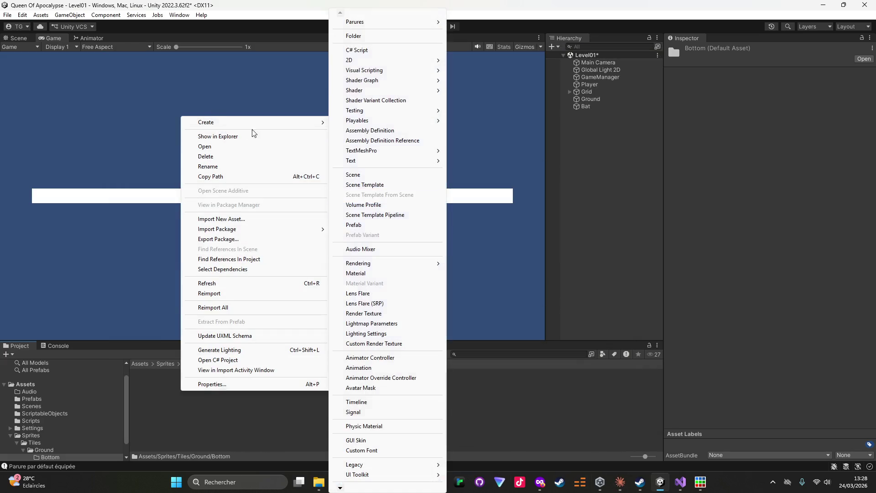
pyautogui.click(354, 36)
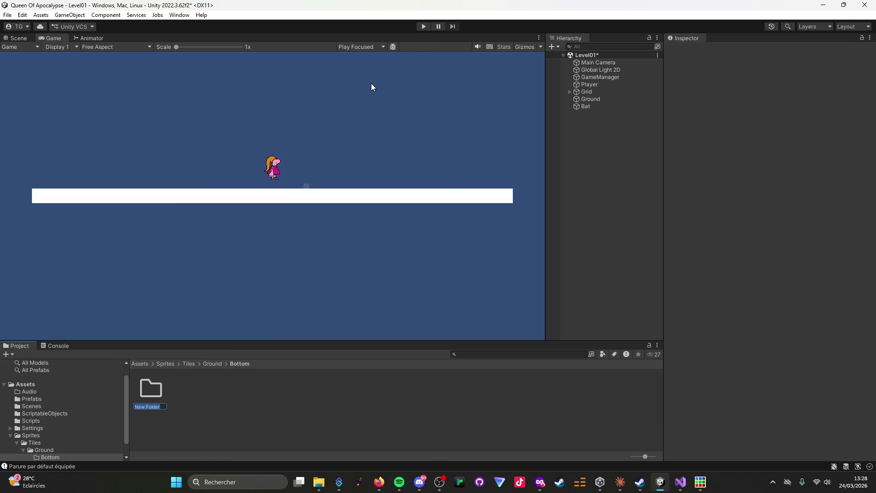
pyautogui.write('Dirt')
pyautogui.press('Return')
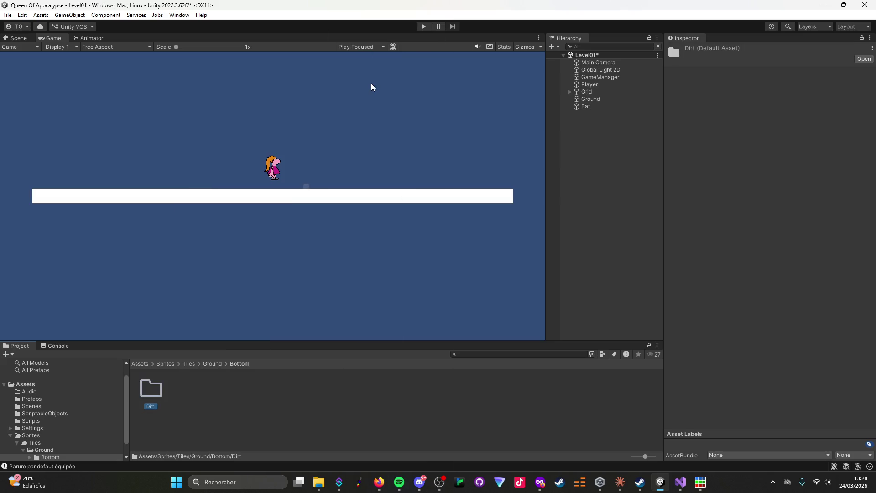
pyautogui.rightClick(190, 406)
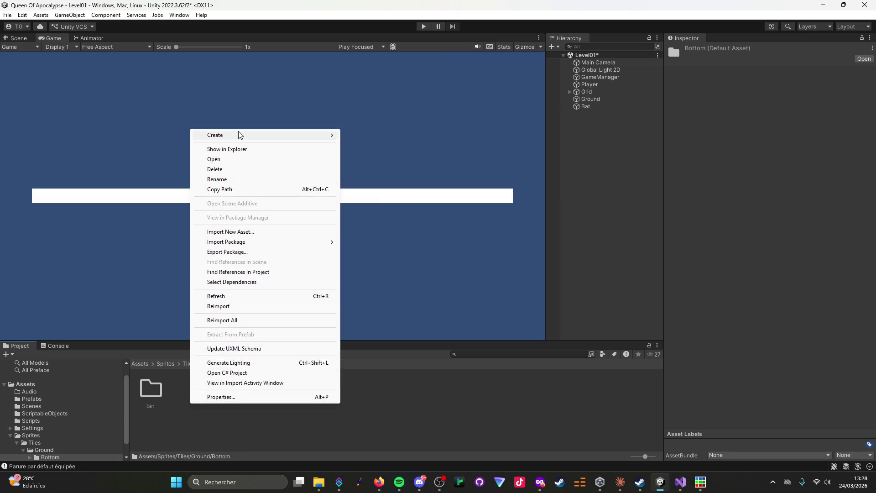
pyautogui.moveTo(264, 135)
pyautogui.click(369, 37)
pyautogui.write('Grass')
pyautogui.press('Return')
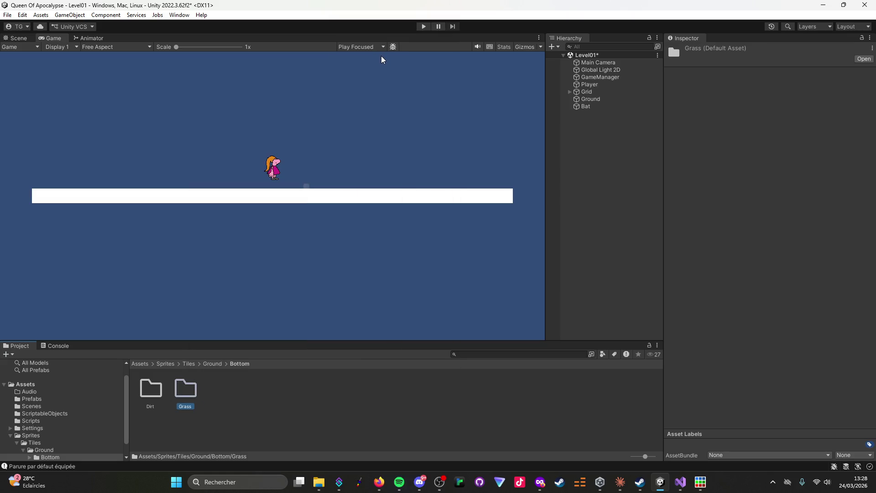
# Add a Groundtop folder inside Bottom.
pyautogui.rightClick(231, 392)
pyautogui.moveTo(303, 120)
pyautogui.click(417, 35)
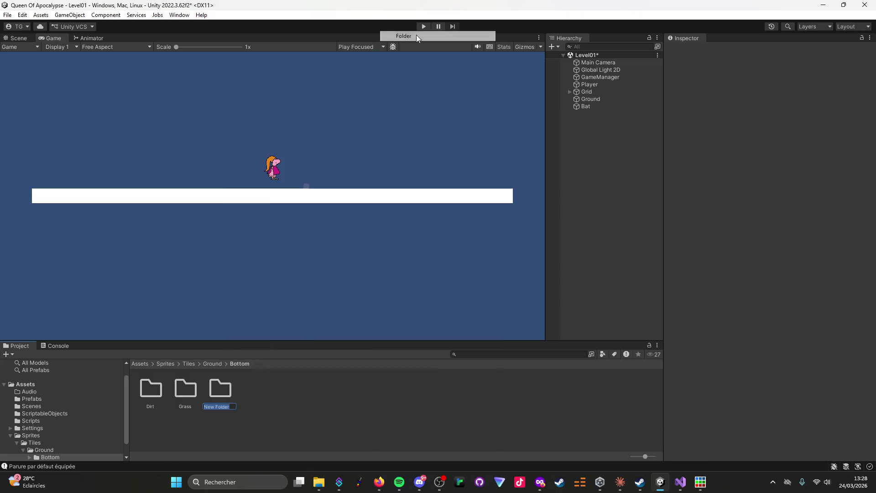
pyautogui.write('Groundtop')
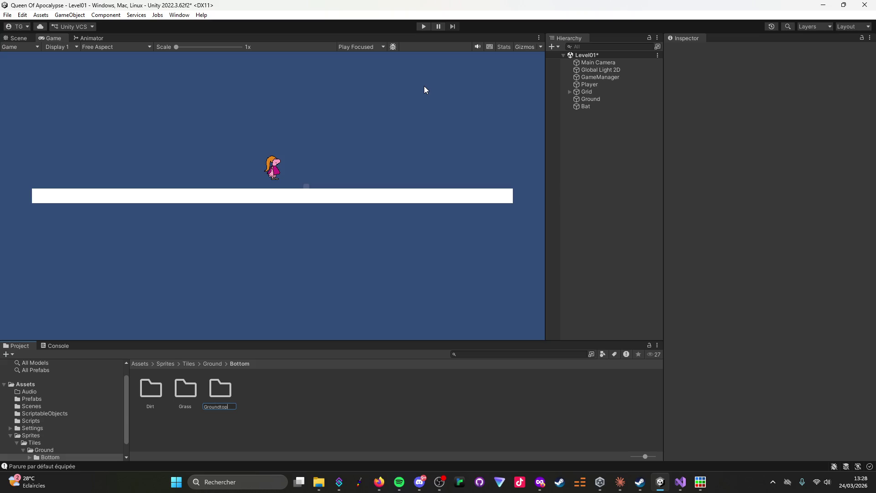
pyautogui.press('Return')
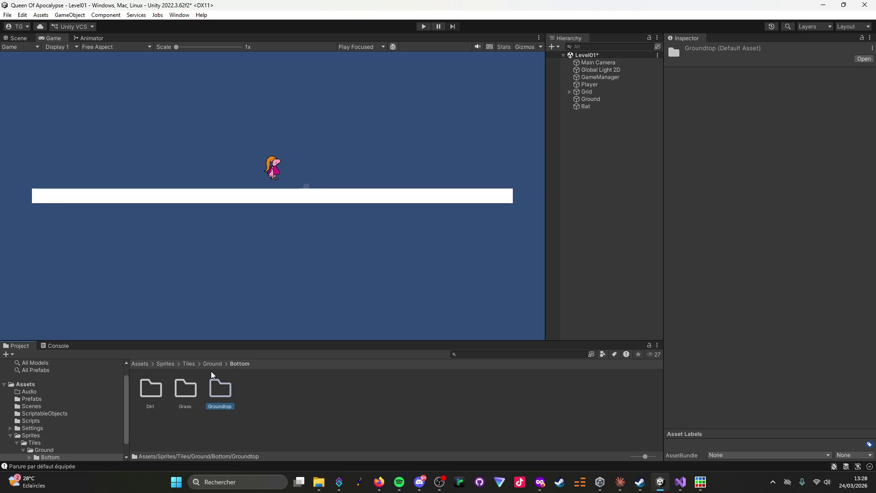
# Return to Ground and create a Top folder beside Bottom.
pyautogui.click(188, 364)
pyautogui.doubleClick(155, 399)
pyautogui.rightClick(207, 410)
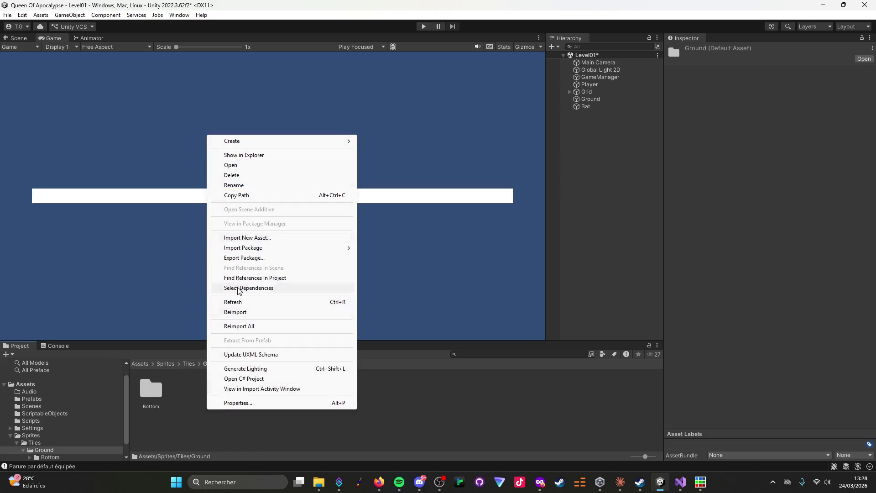
pyautogui.moveTo(287, 144)
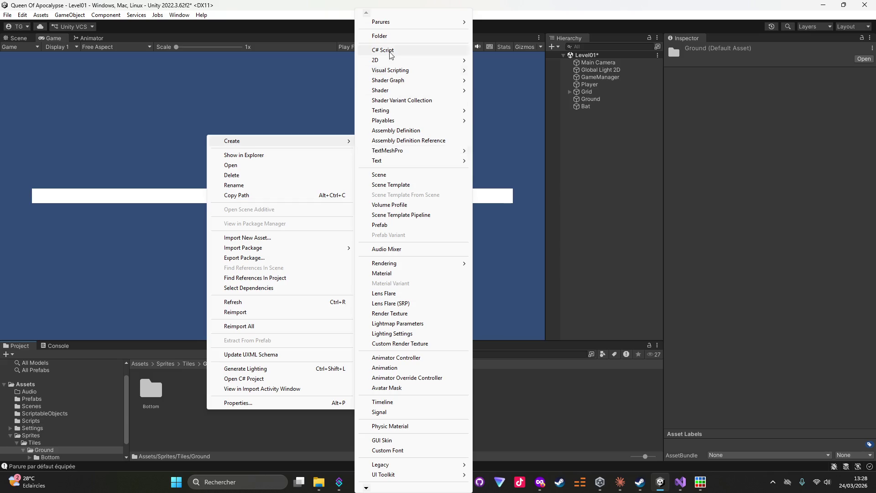
pyautogui.click(395, 36)
pyautogui.write('Top')
pyautogui.press('Return')
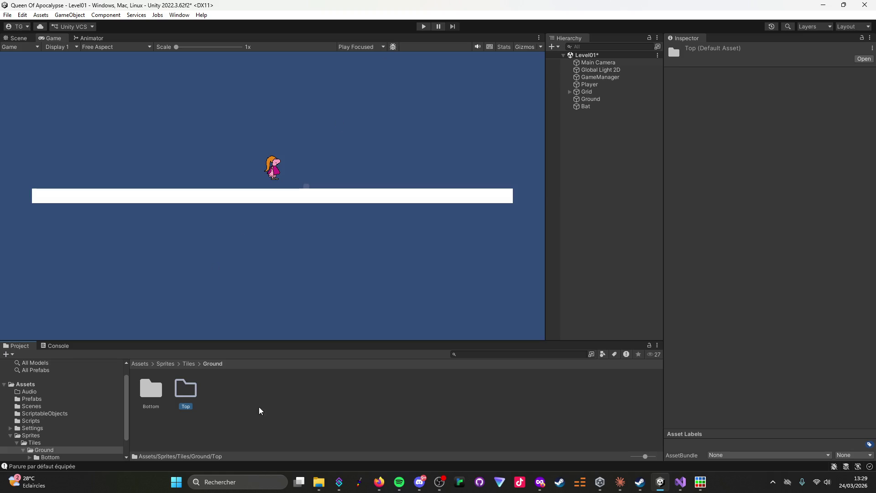
pyautogui.click(617, 484)
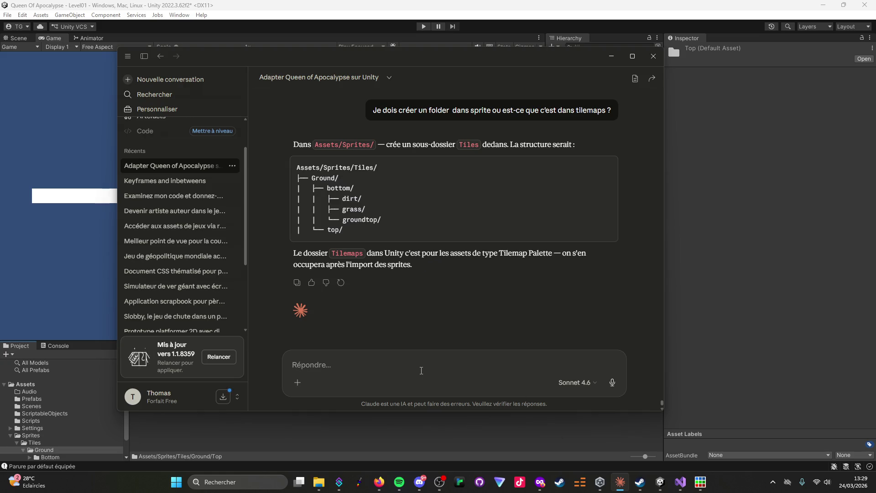
# Type 'ok j'ai créé l'architercture' in Claude's message box, then go back to Unity.
pyautogui.write("ok j'ai créé l'architer")
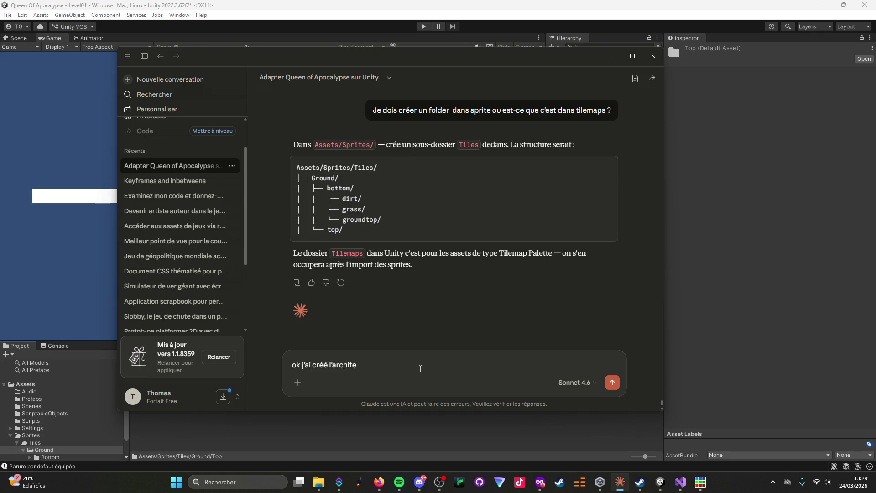
pyautogui.write('cture')
pyautogui.click(776, 297)
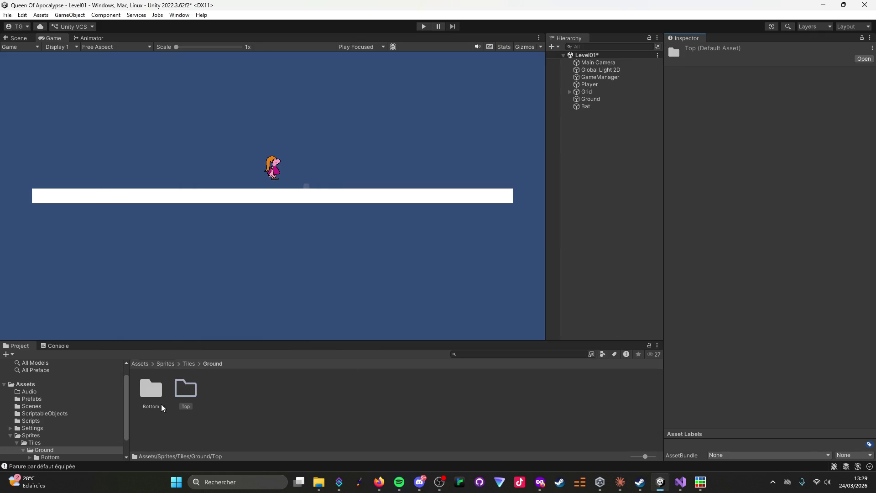
# Import grasstop1, grasstop2 and grasstop&stone from the Piskel Ground/top folder into Ground/Top.
pyautogui.doubleClick(192, 395)
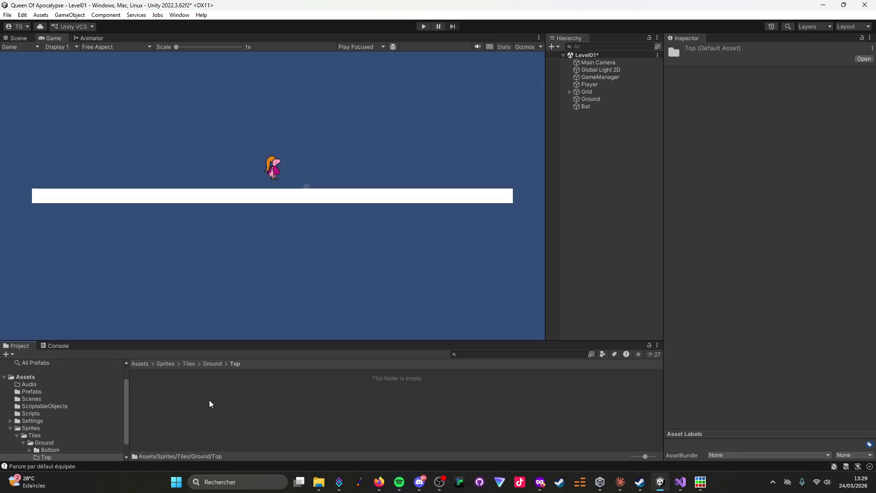
pyautogui.rightClick(209, 400)
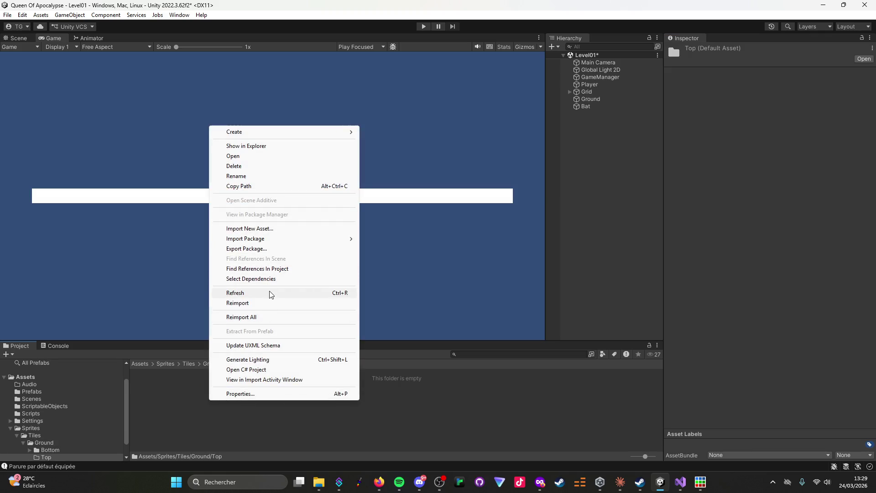
pyautogui.click(261, 229)
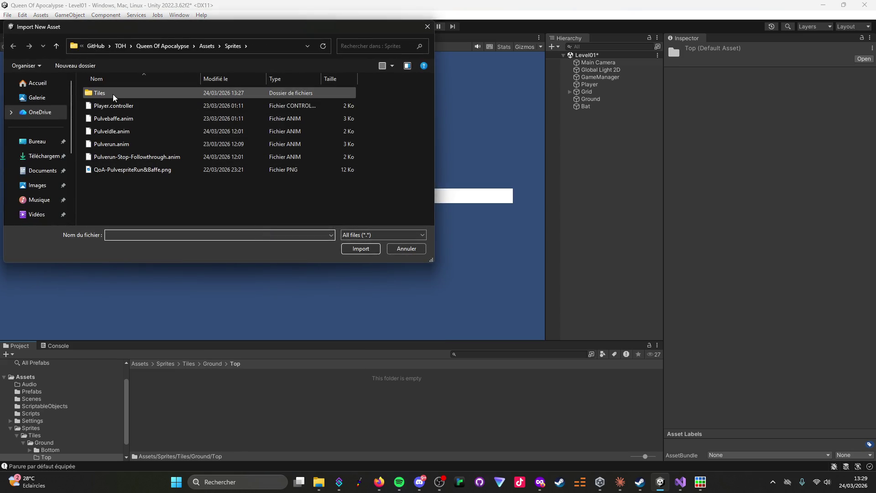
pyautogui.click(42, 170)
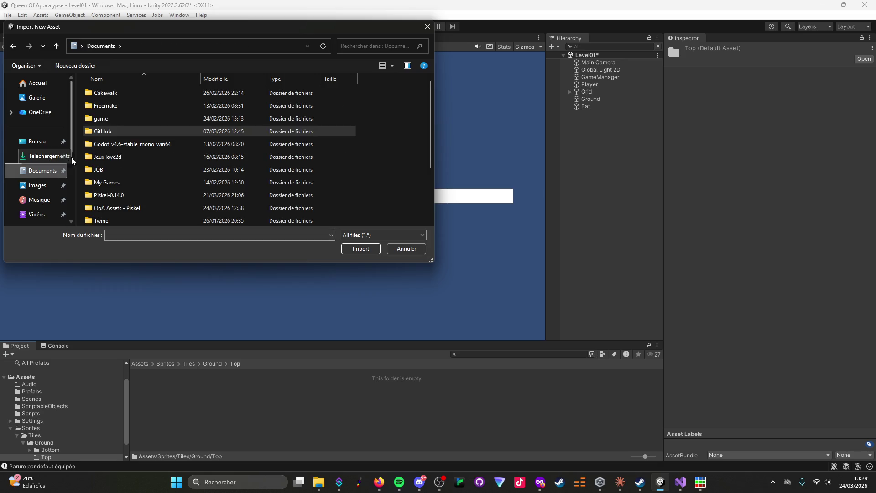
pyautogui.scroll(-2, 123, 174)
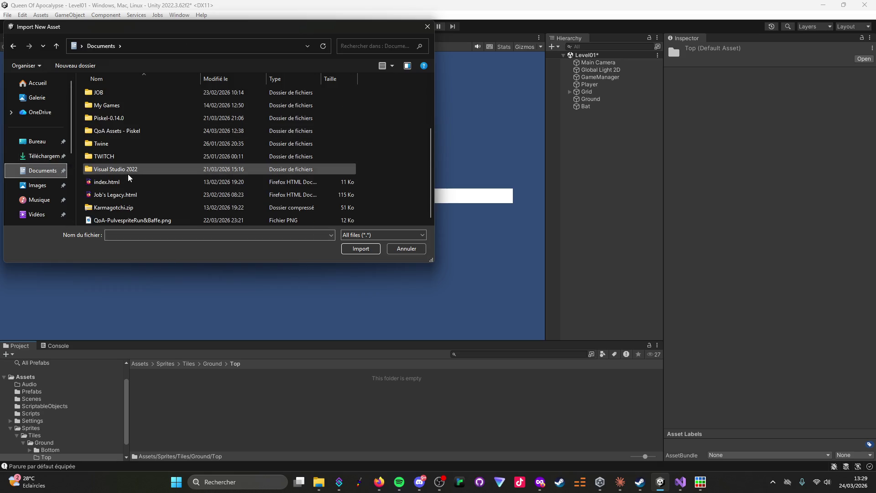
pyautogui.doubleClick(132, 131)
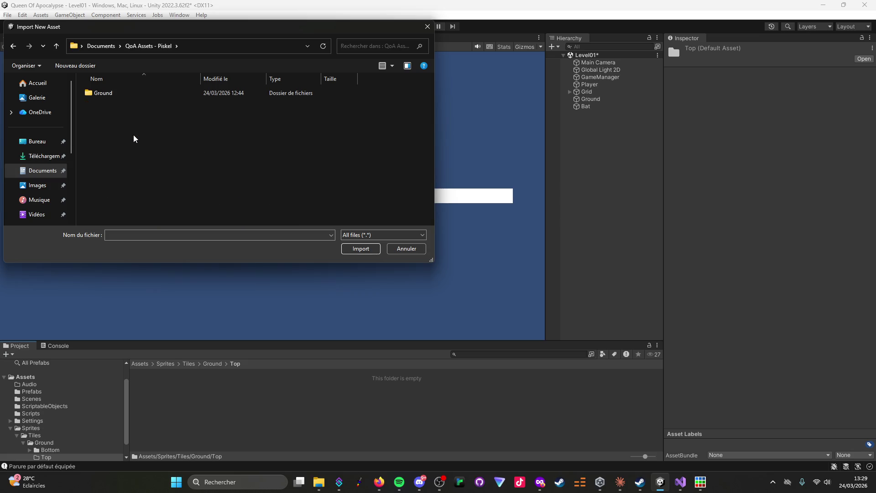
pyautogui.doubleClick(105, 94)
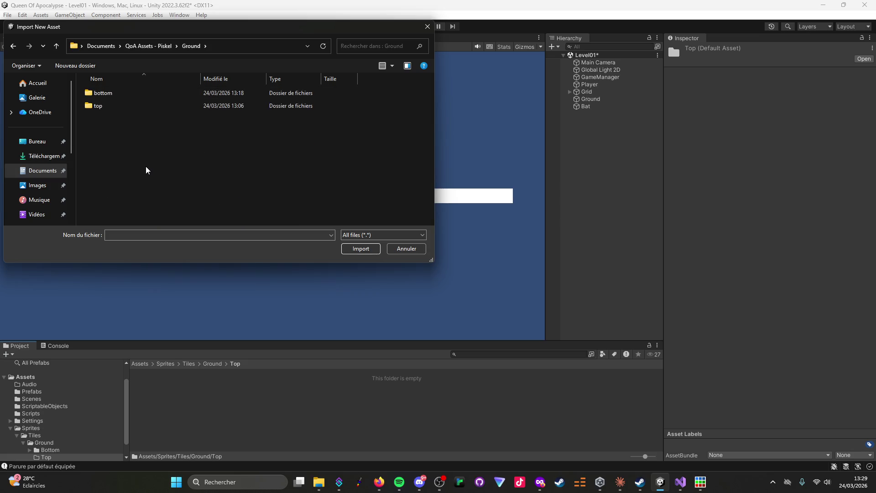
pyautogui.doubleClick(101, 105)
pyautogui.click(114, 115)
pyautogui.keyDown('shift'); pyautogui.click(196, 107); pyautogui.keyUp('shift')
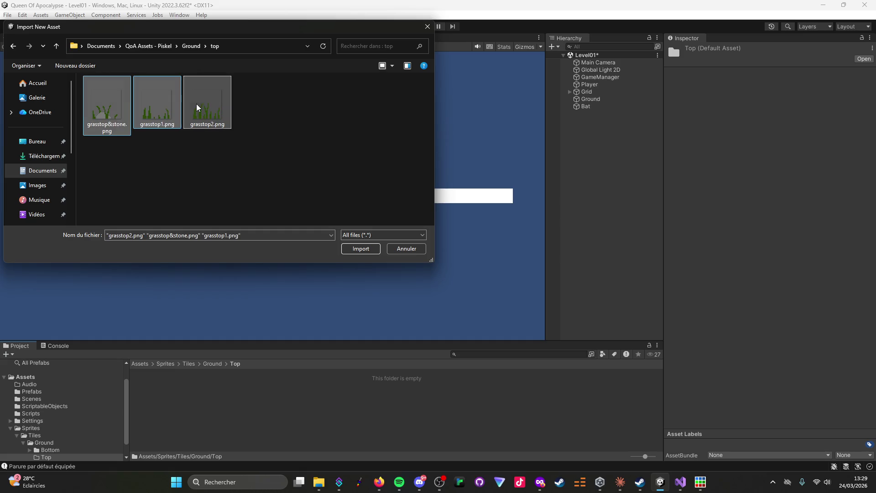
pyautogui.click(360, 246)
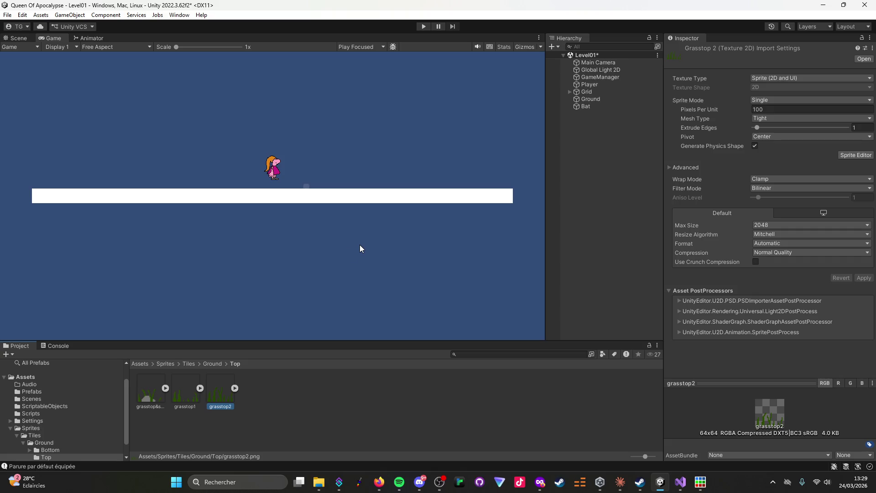
# Open Ground/Bottom/Dirt and start importing new assets into it.
pyautogui.click(210, 363)
pyautogui.doubleClick(155, 399)
pyautogui.doubleClick(155, 391)
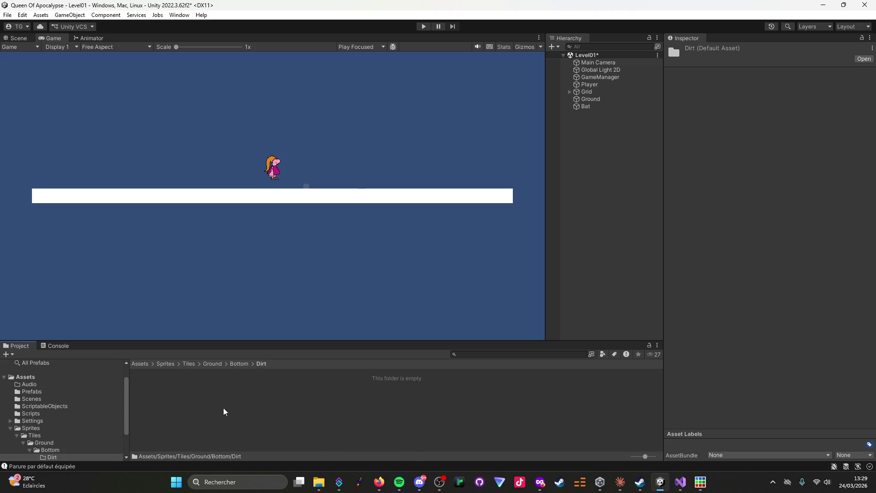
pyautogui.rightClick(209, 404)
pyautogui.click(251, 233)
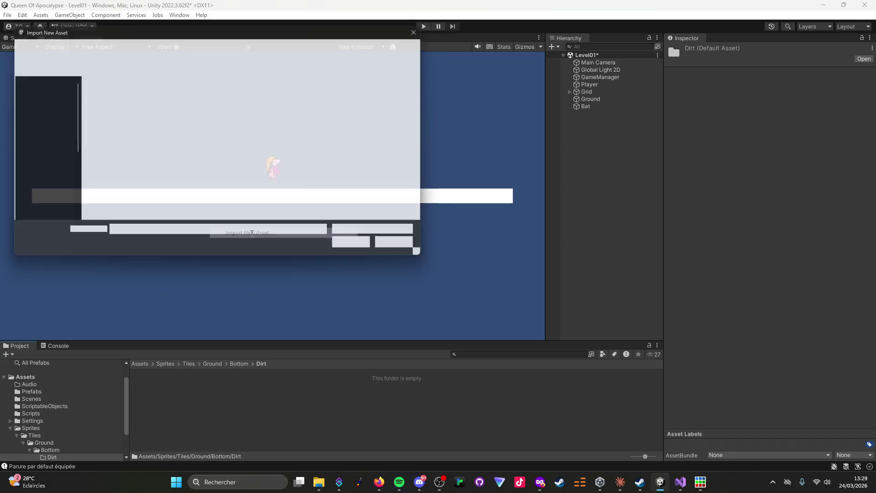
# Import the four dirt sprites from the dirt source folder into the Dirt folder.
pyautogui.click(192, 45)
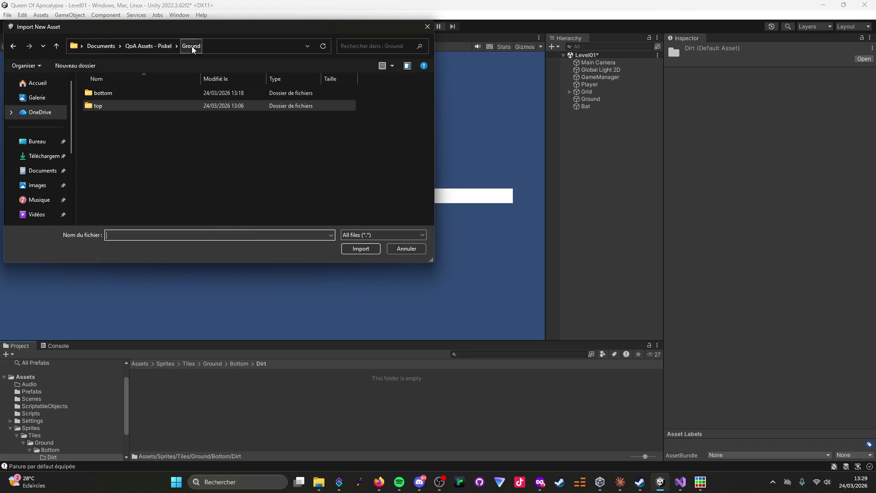
pyautogui.doubleClick(133, 95)
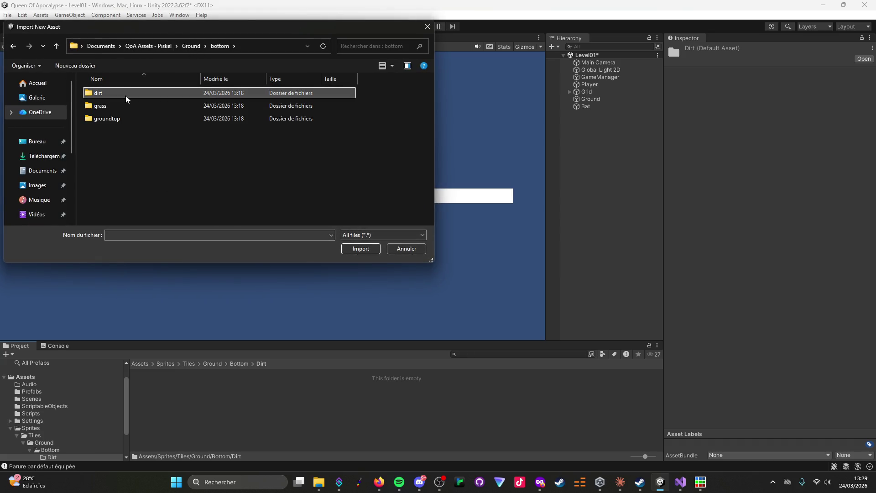
pyautogui.doubleClick(126, 99)
pyautogui.click(107, 103)
pyautogui.keyDown('shift'); pyautogui.click(250, 114); pyautogui.keyUp('shift')
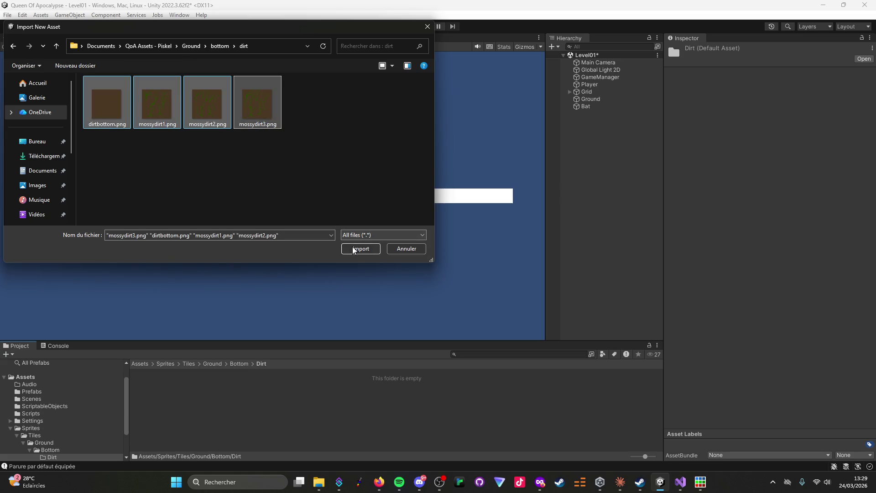
pyautogui.click(353, 249)
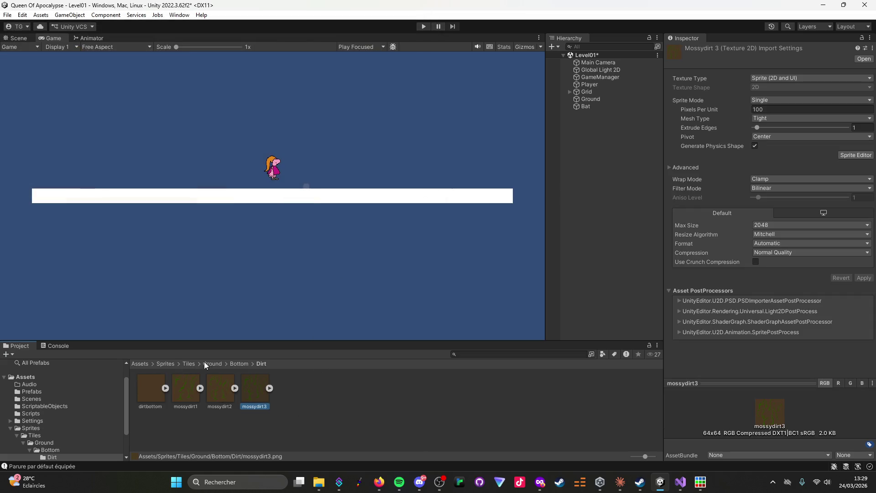
# Import the four grass sprites from the grass source folder into the empty Grass folder.
pyautogui.click(239, 364)
pyautogui.doubleClick(197, 392)
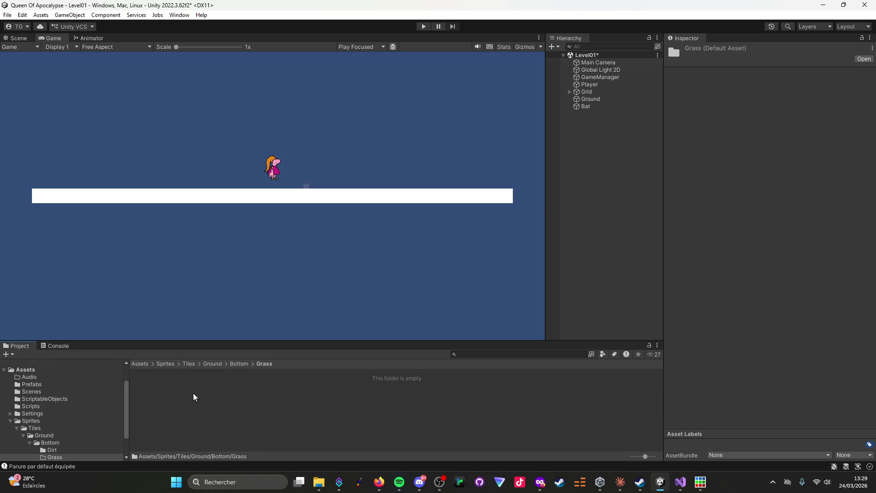
pyautogui.rightClick(193, 396)
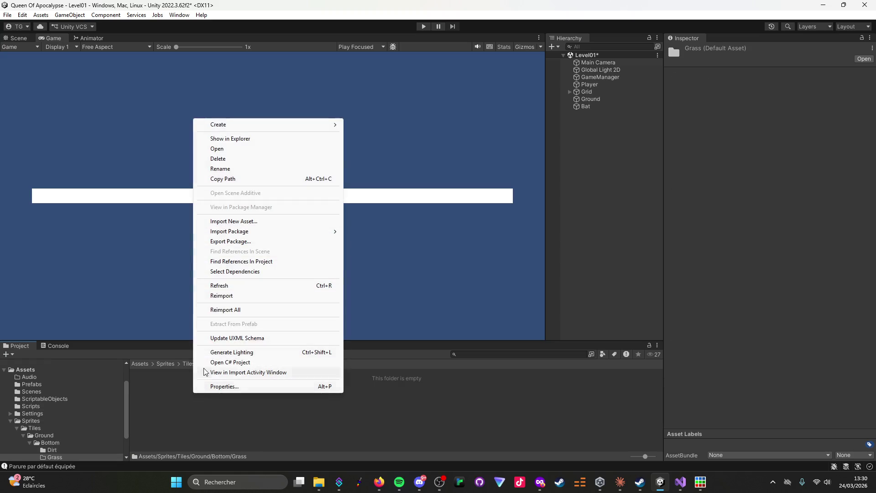
pyautogui.click(232, 222)
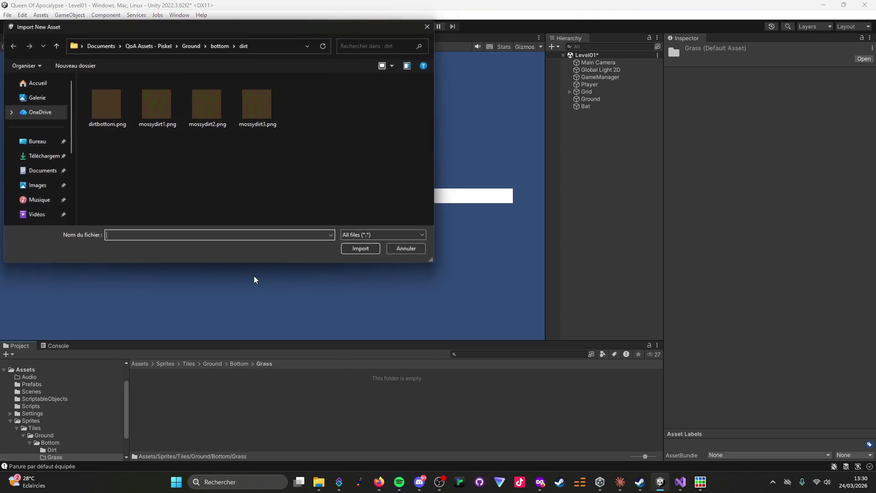
pyautogui.click(218, 46)
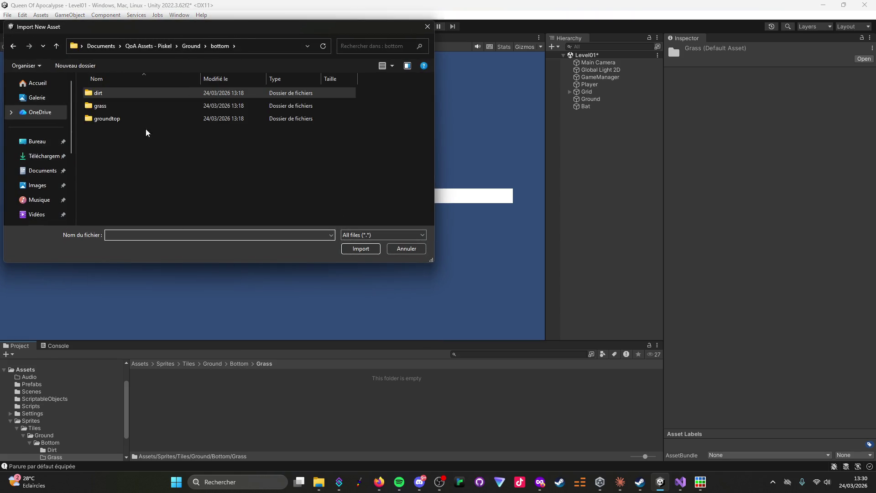
pyautogui.doubleClick(132, 105)
pyautogui.click(108, 111)
pyautogui.keyDown('shift'); pyautogui.click(258, 104); pyautogui.keyUp('shift')
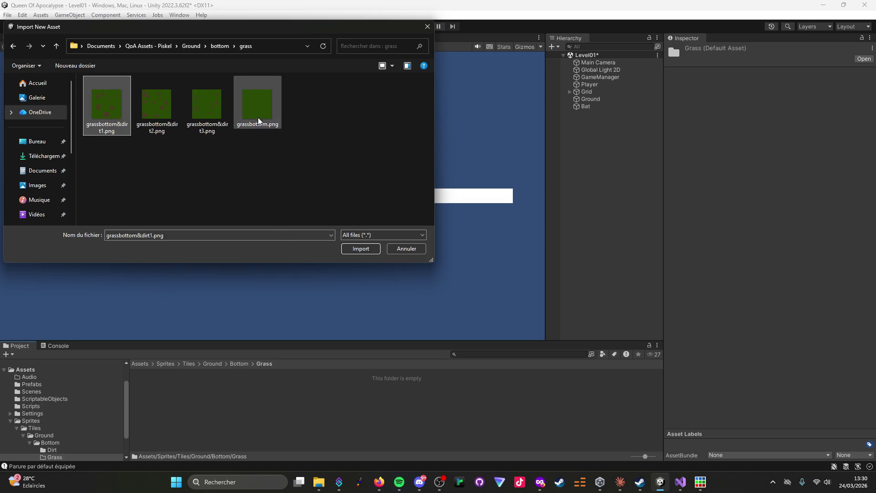
pyautogui.click(348, 249)
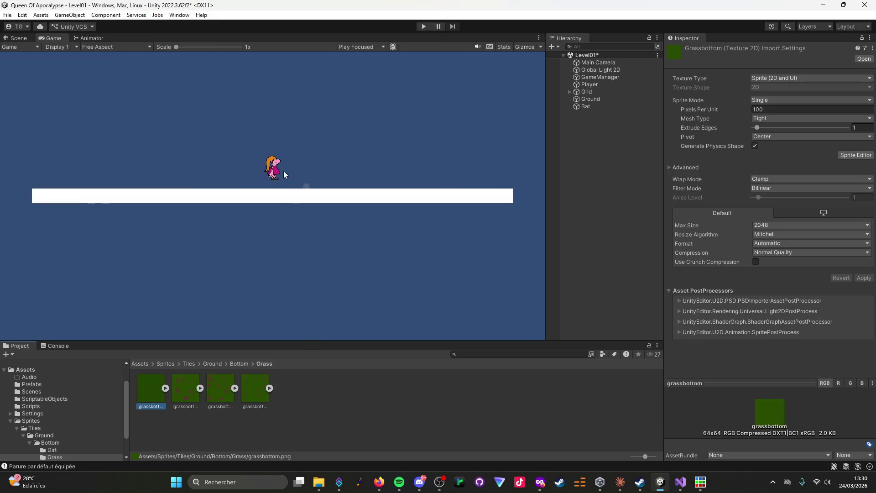
# Import mossytop1, mossytop2 and mossytop3 from the groundtop source folder into Groundtop.
pyautogui.click(236, 362)
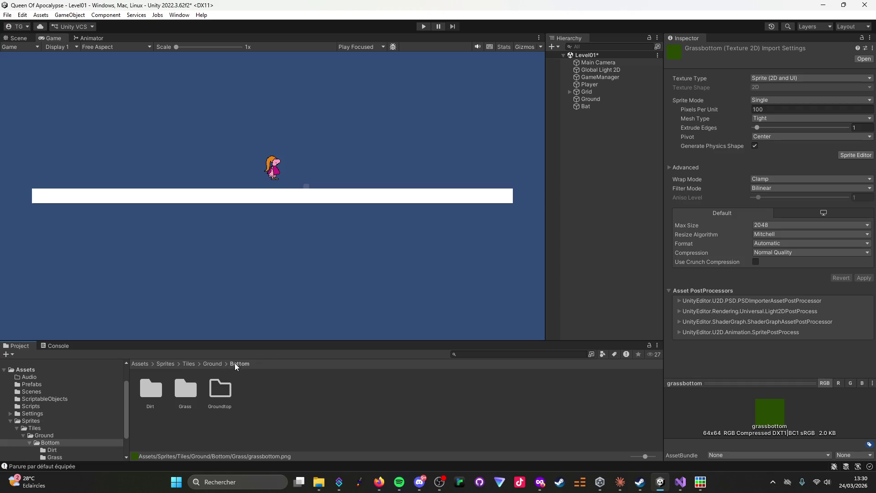
pyautogui.doubleClick(215, 387)
pyautogui.rightClick(203, 384)
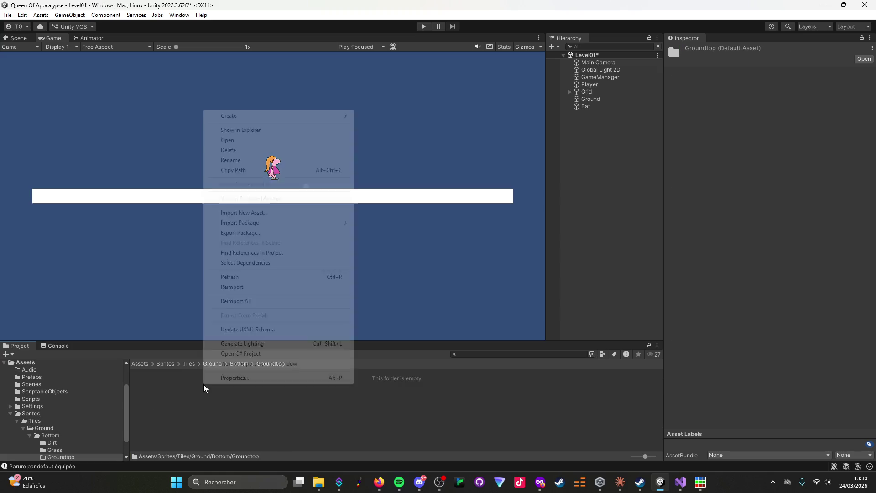
pyautogui.click(239, 217)
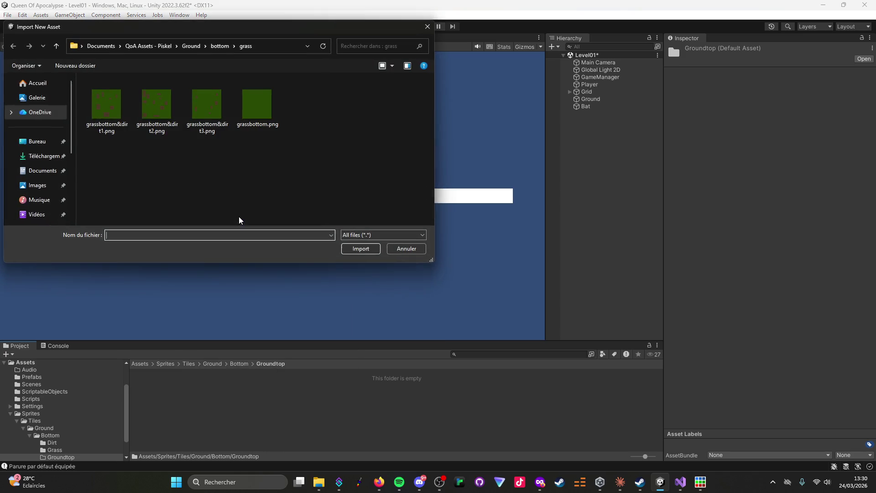
pyautogui.click(216, 47)
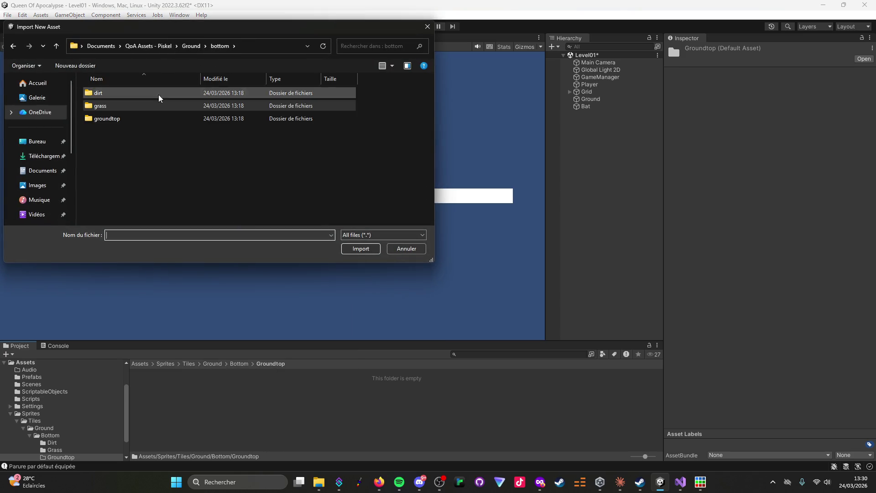
pyautogui.doubleClick(113, 118)
pyautogui.click(108, 105)
pyautogui.keyDown('shift'); pyautogui.click(202, 114); pyautogui.keyUp('shift')
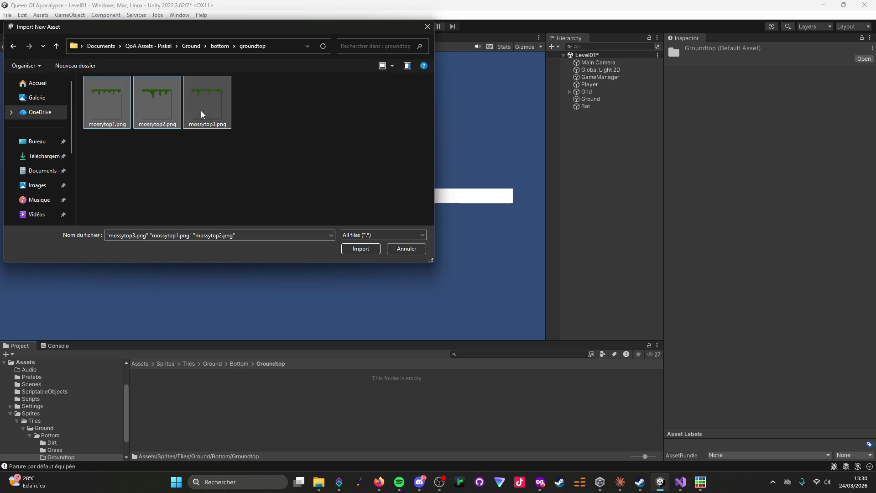
pyautogui.click(345, 250)
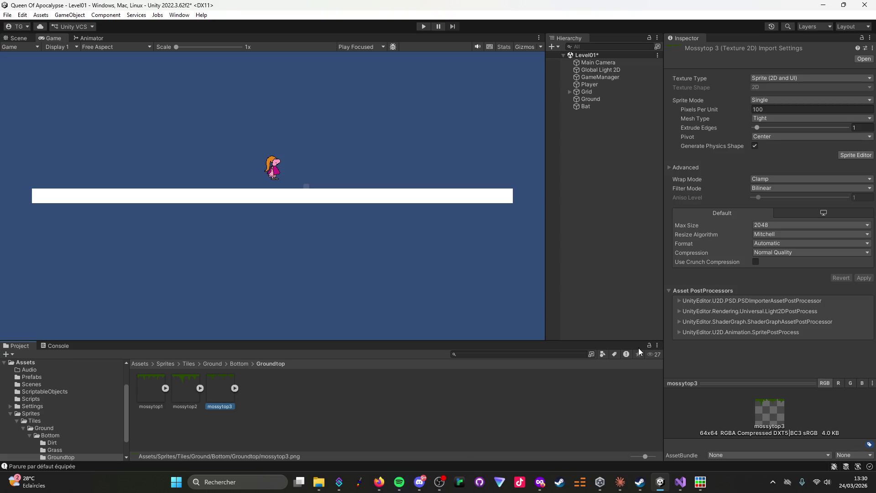
pyautogui.moveTo(674, 489)
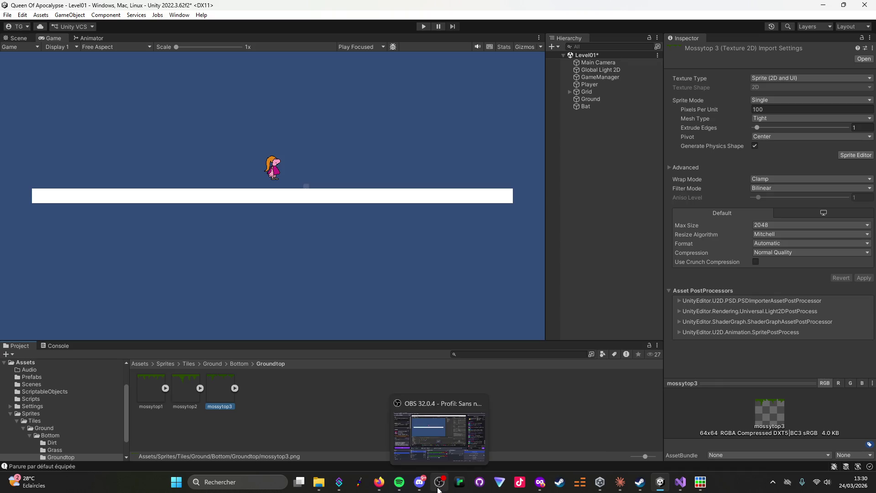
pyautogui.moveTo(414, 489)
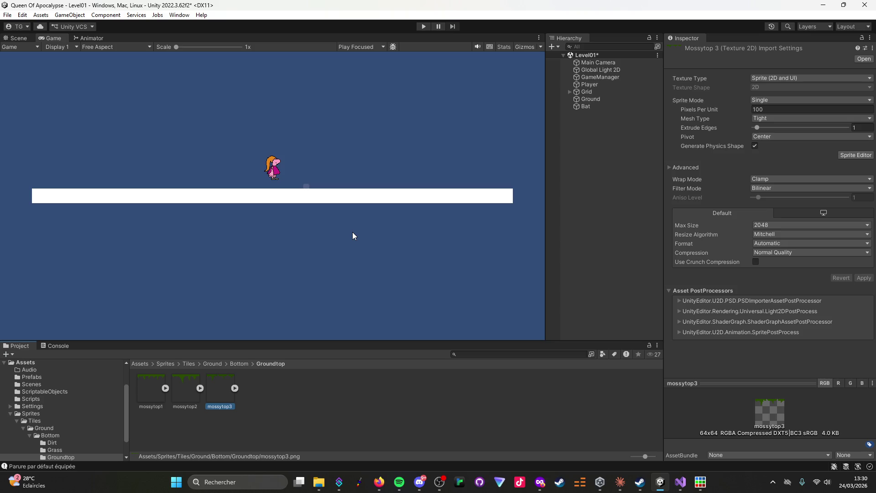
# Tell Claude the assets are imported into their respective folders, then return to Unity.
pyautogui.click(620, 482)
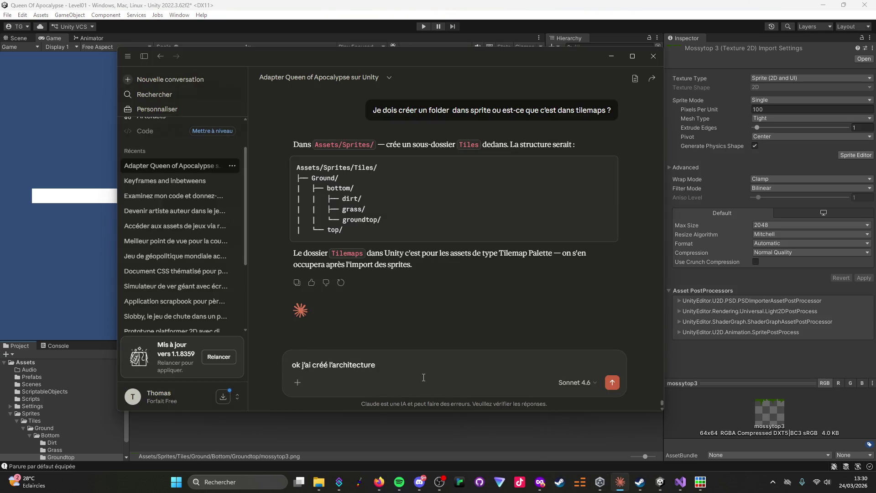
pyautogui.write(' et impo')
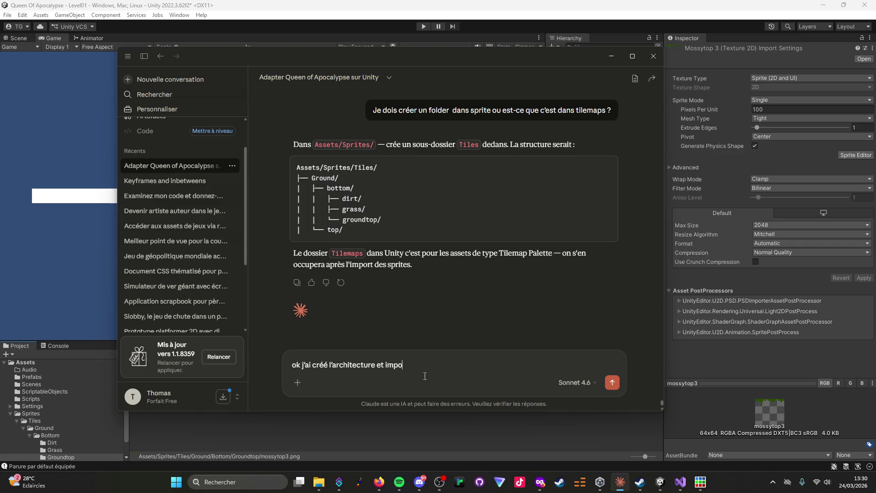
pyautogui.write('rté les asse')
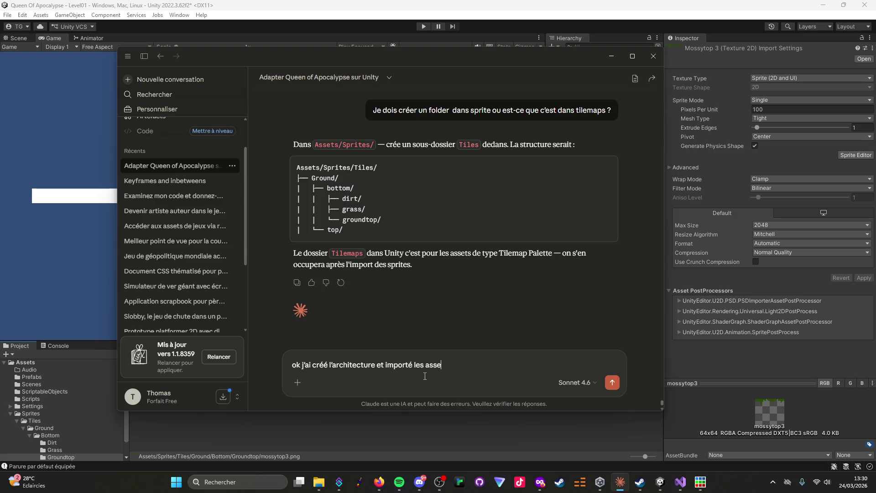
pyautogui.write('ts dans leur dossier re')
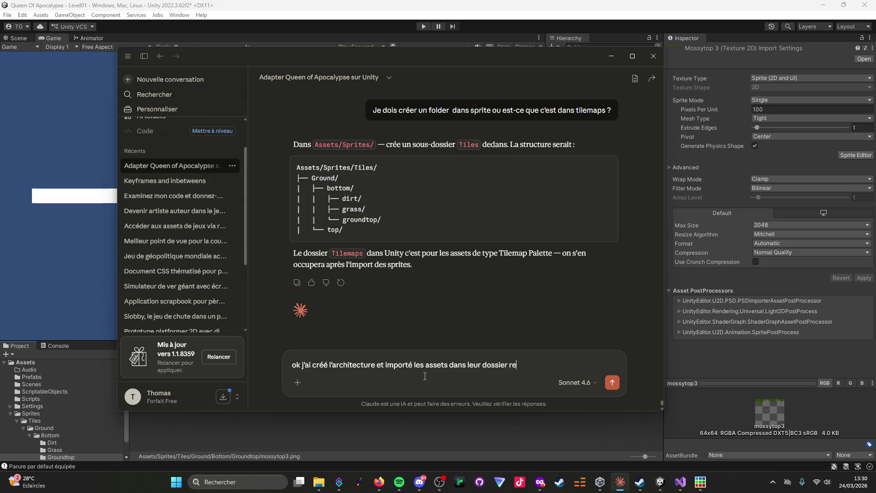
pyautogui.write('pectif')
pyautogui.press('Return')
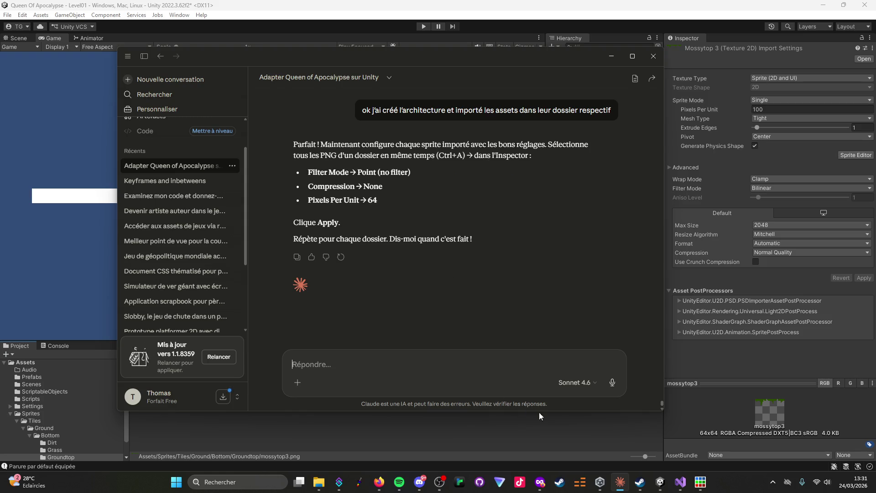
pyautogui.click(655, 487)
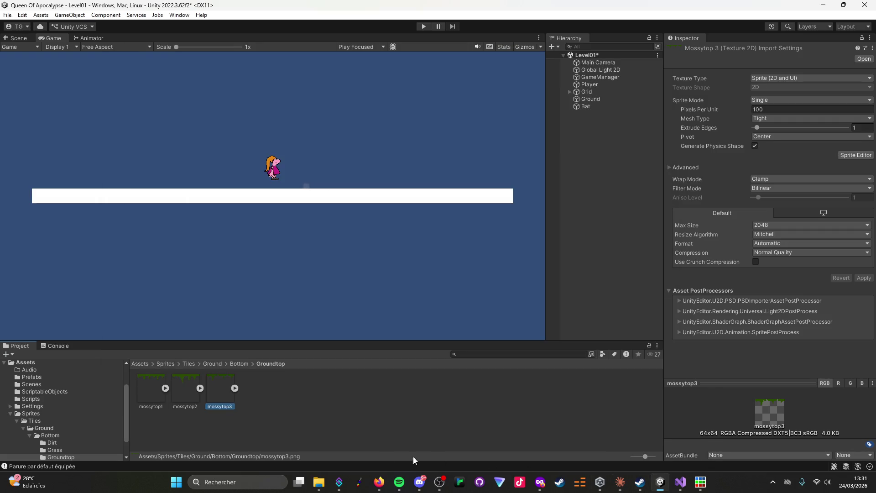
# Select all three mossytop sprites and expand the Advanced import options in the Inspector.
pyautogui.hotkey('ctrl', 'a')
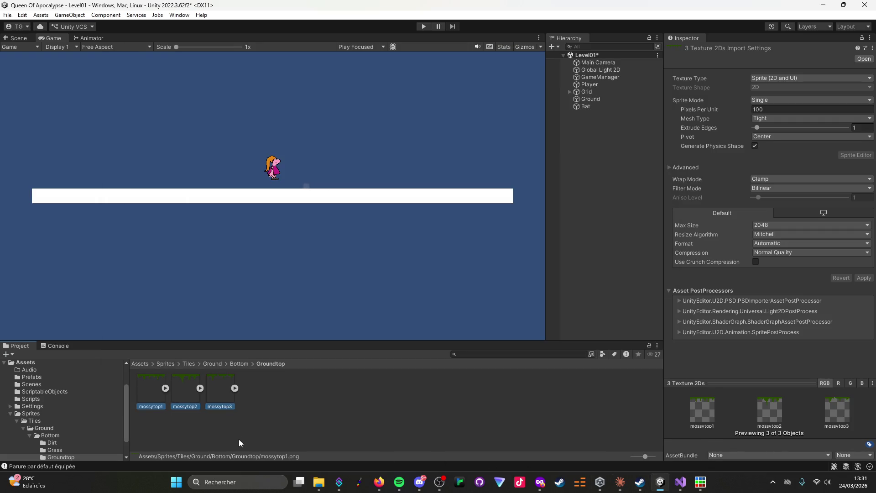
pyautogui.click(619, 486)
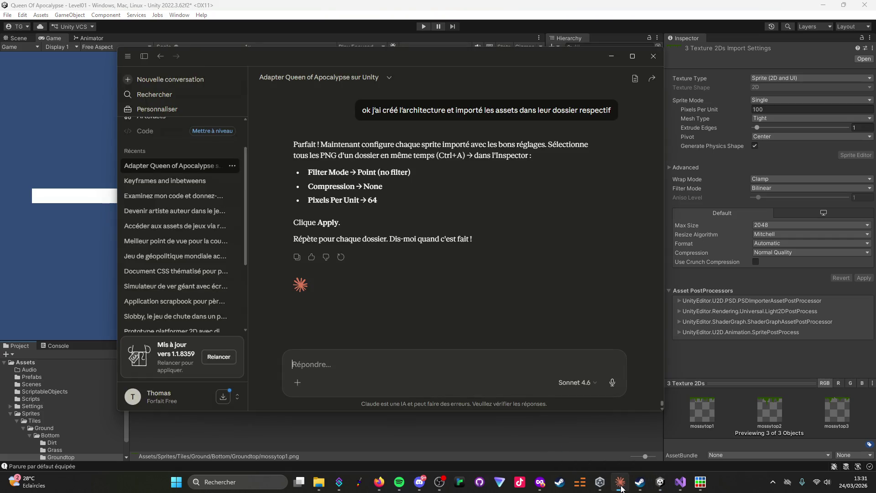
pyautogui.click(621, 487)
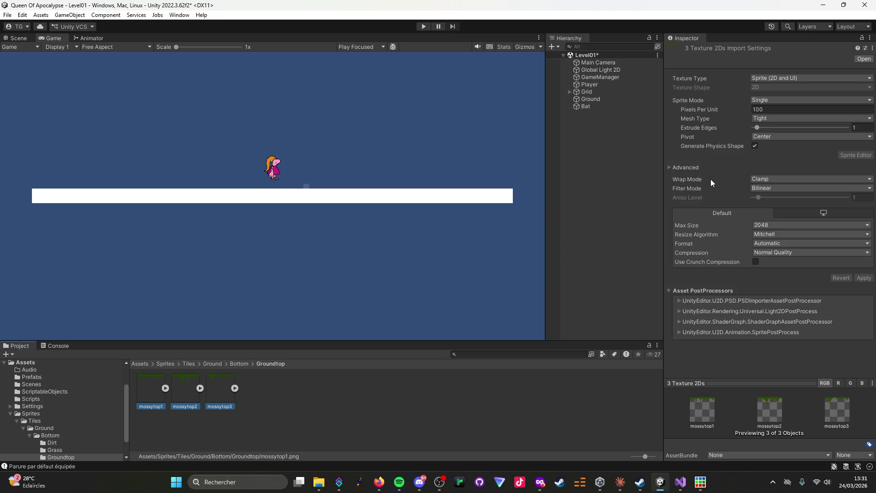
pyautogui.click(621, 489)
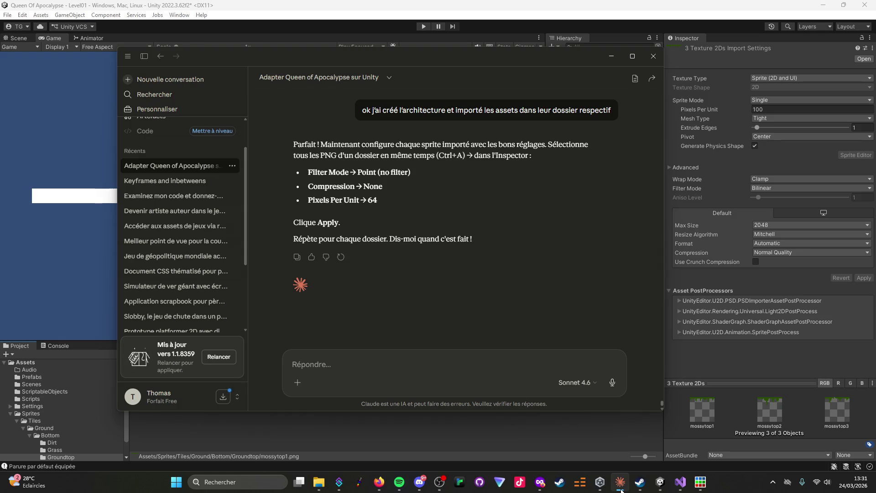
pyautogui.click(621, 490)
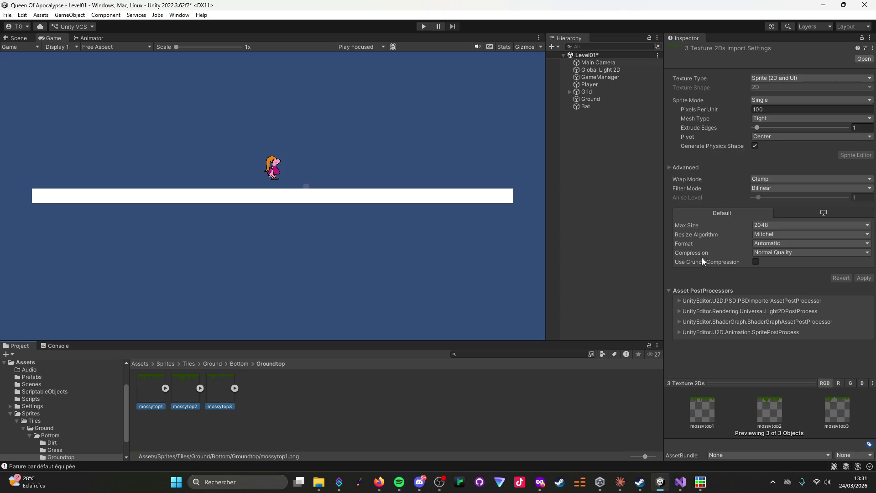
pyautogui.click(669, 168)
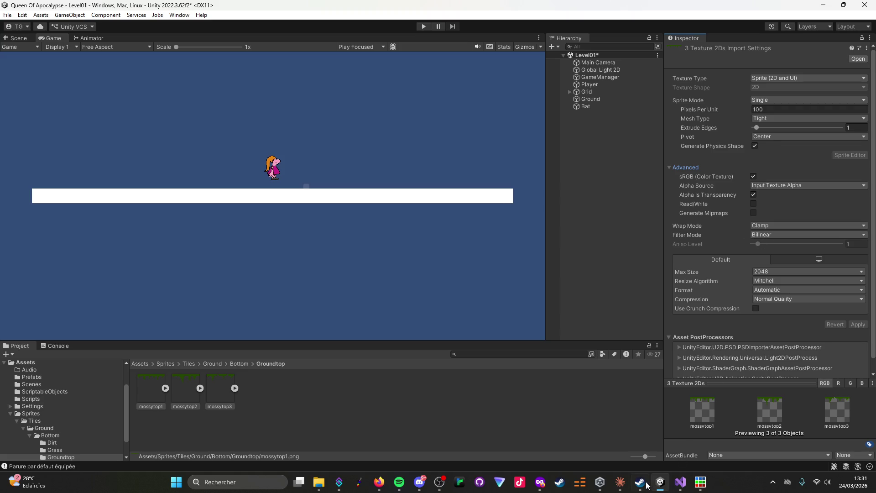
pyautogui.click(614, 488)
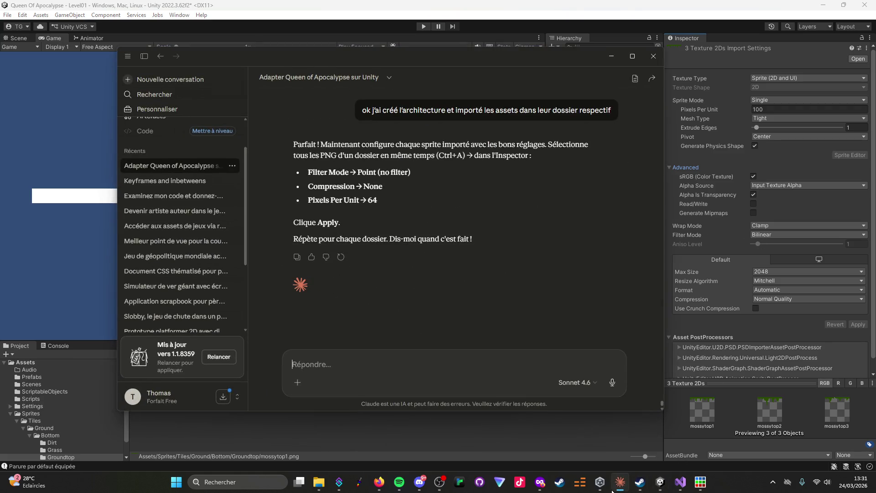
pyautogui.click(747, 342)
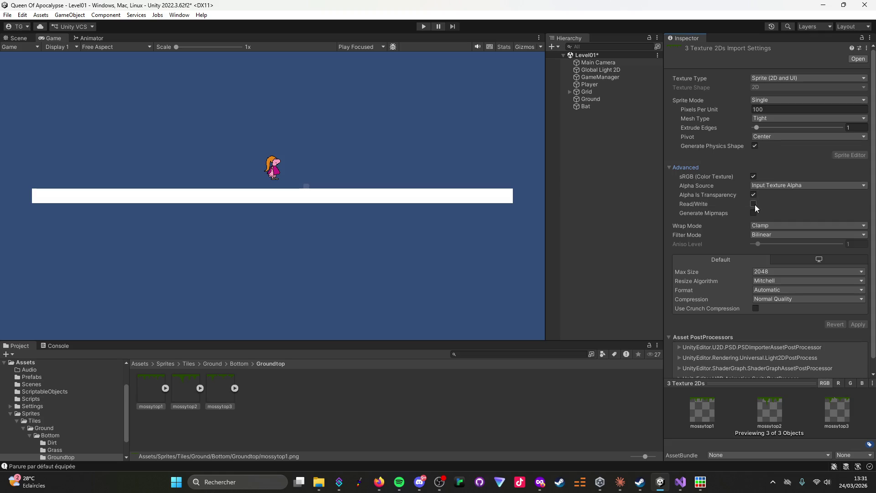
# Set the mossytop sprites' Filter Mode to Point (no filter) and Compression to None.
pyautogui.click(758, 234)
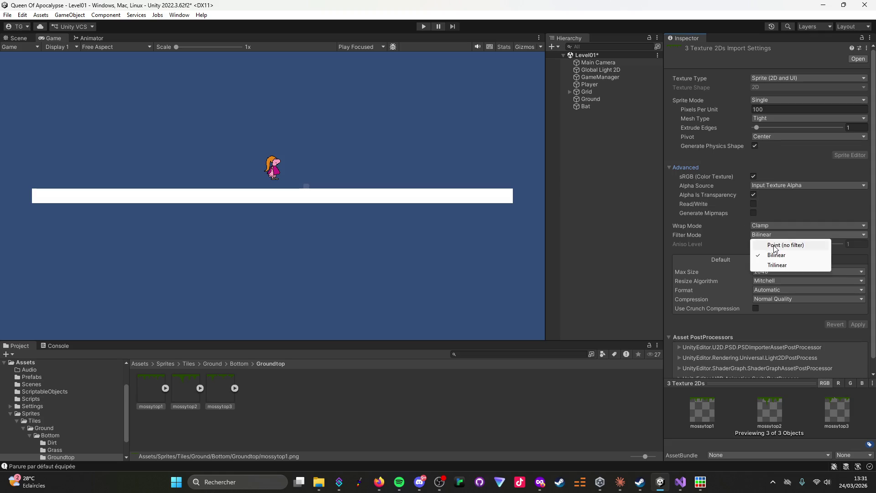
pyautogui.click(770, 246)
pyautogui.click(619, 484)
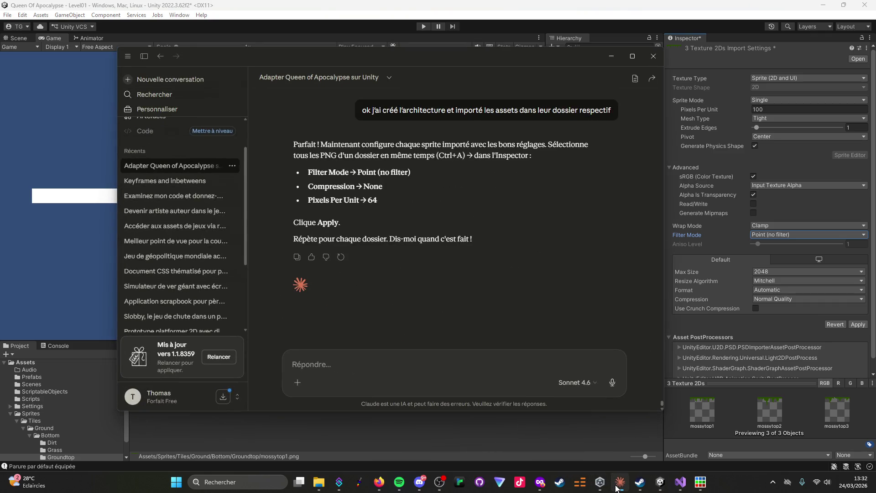
pyautogui.click(619, 483)
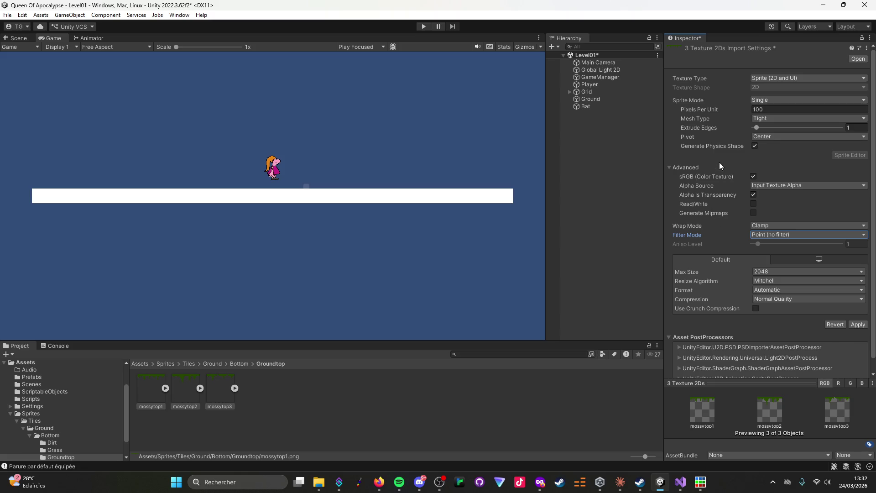
pyautogui.click(773, 298)
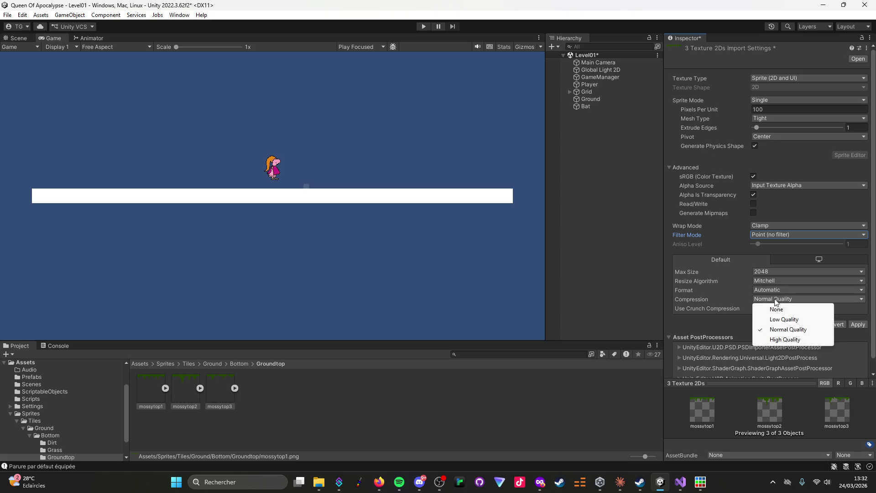
pyautogui.click(774, 311)
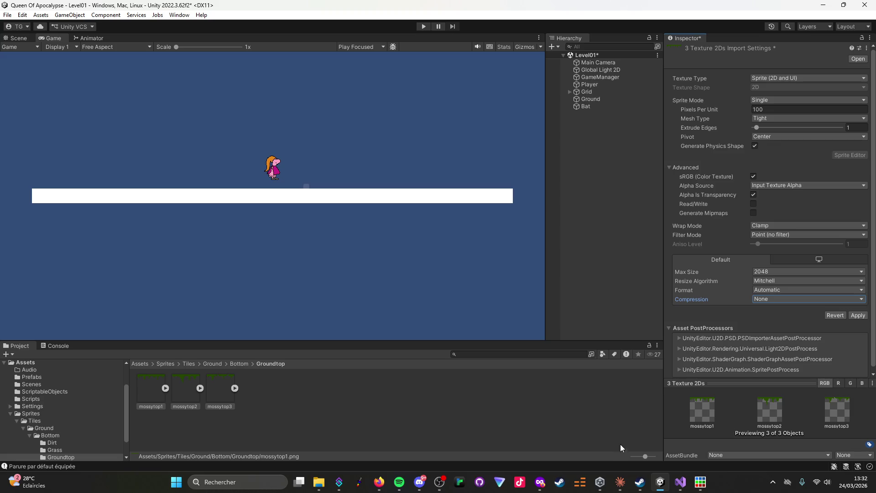
pyautogui.click(626, 482)
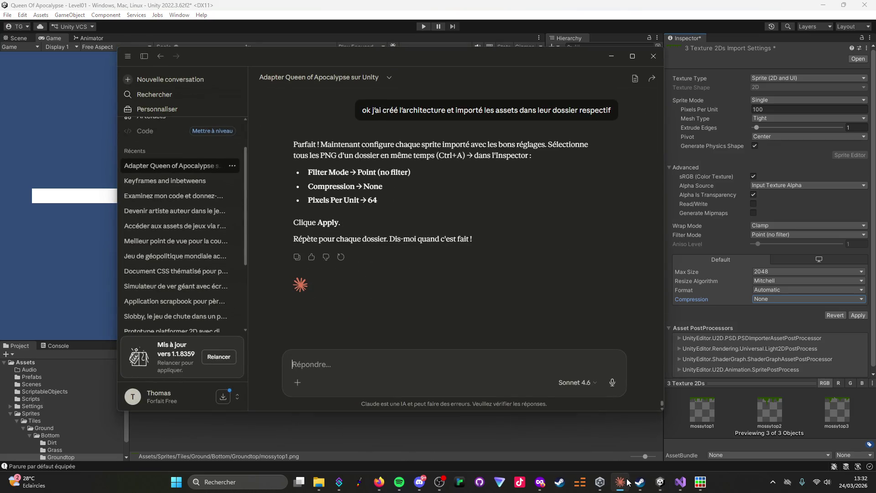
pyautogui.click(628, 482)
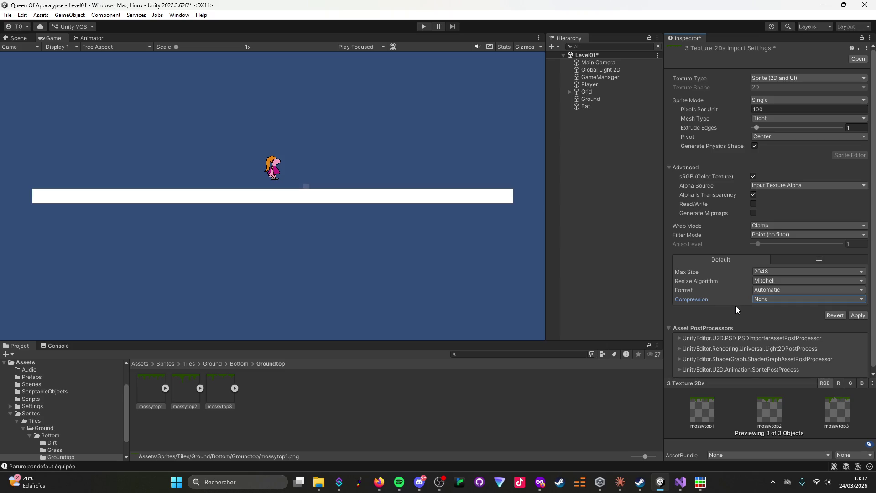
# Set Pixels Per Unit to 64 and apply the mossytop import settings.
pyautogui.moveTo(695, 216)
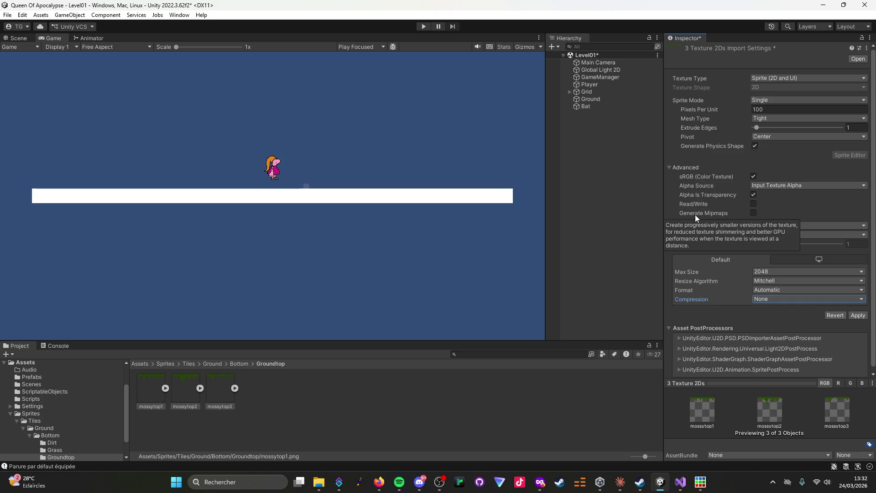
pyautogui.click(661, 483)
pyautogui.click(660, 483)
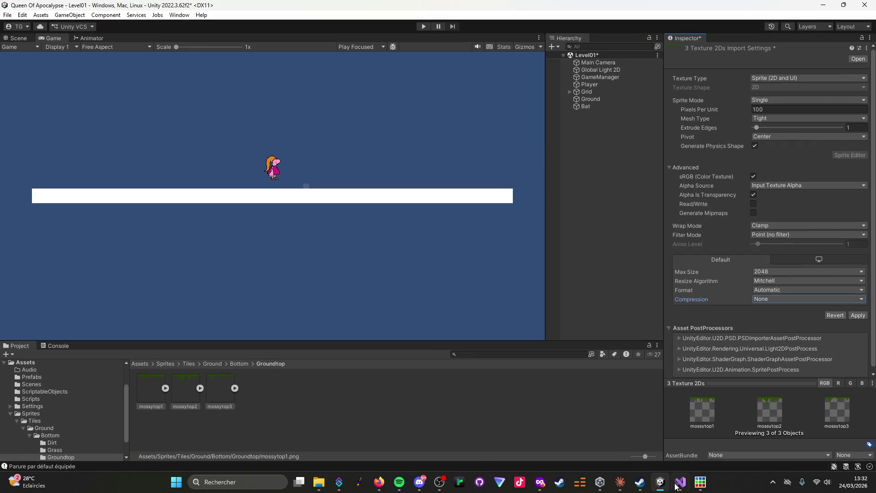
pyautogui.click(620, 482)
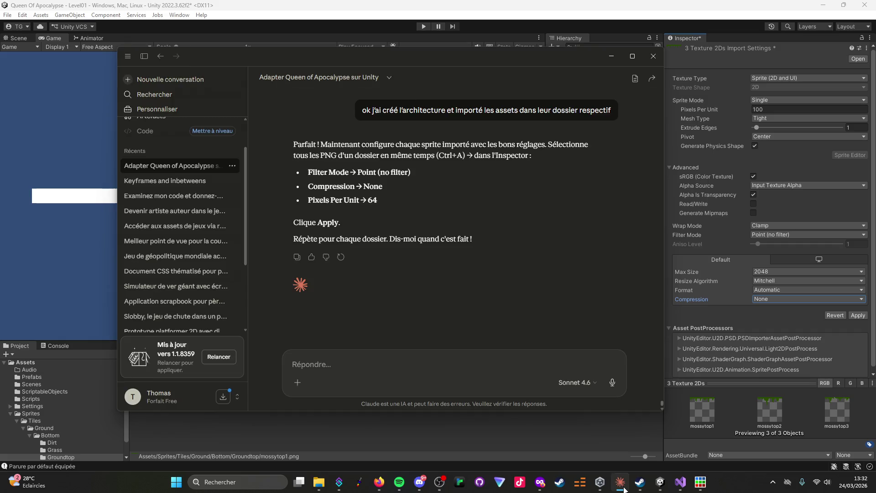
pyautogui.click(772, 190)
pyautogui.click(772, 109)
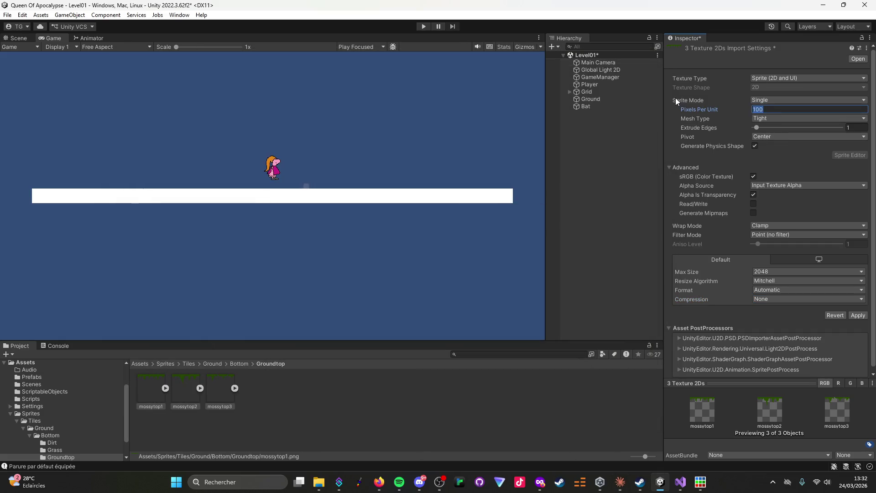
pyautogui.write('64')
pyautogui.click(620, 482)
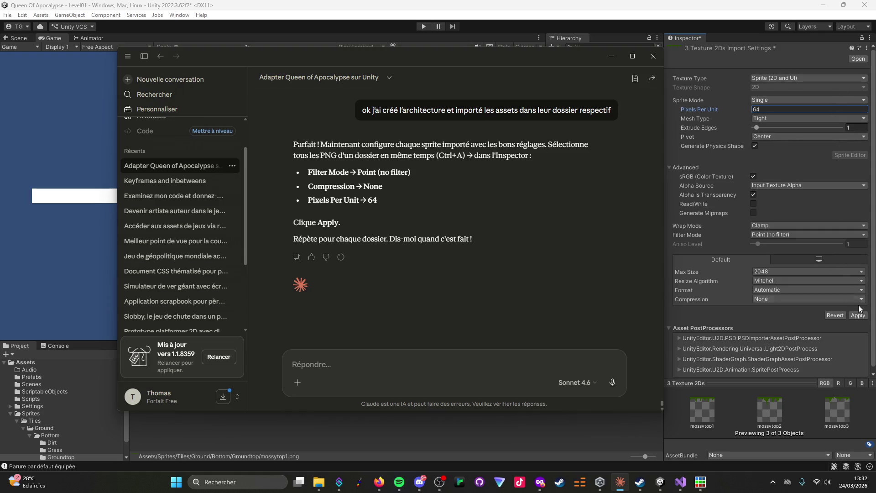
pyautogui.click(862, 316)
pyautogui.click(862, 316)
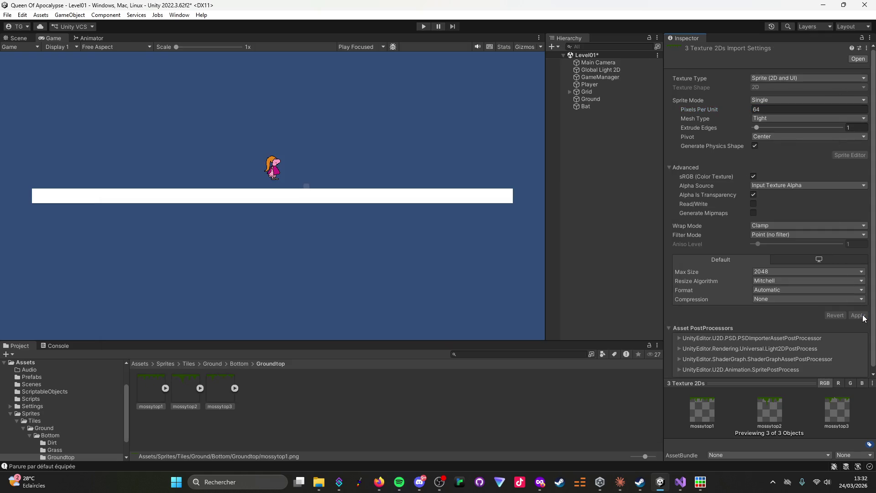
# In Bottom/Grass, apply Point filtering, 64 pixels per unit and no compression to all four grassbottom sprites.
pyautogui.click(234, 363)
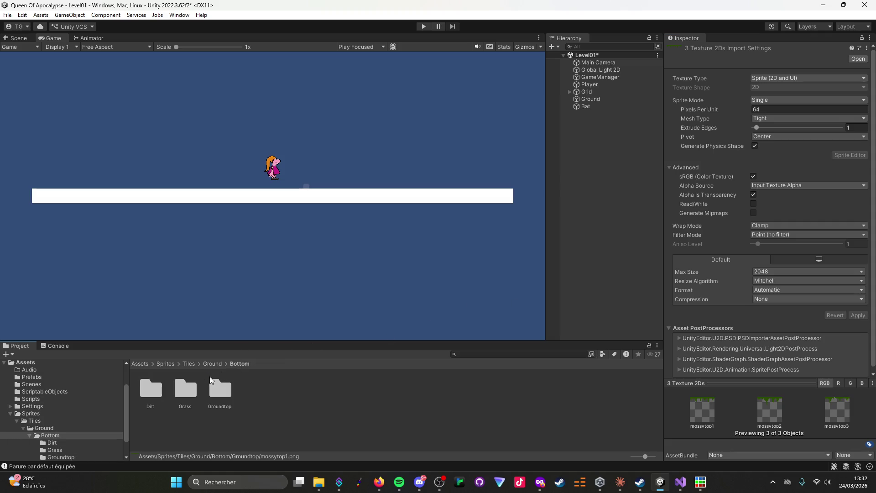
pyautogui.doubleClick(179, 400)
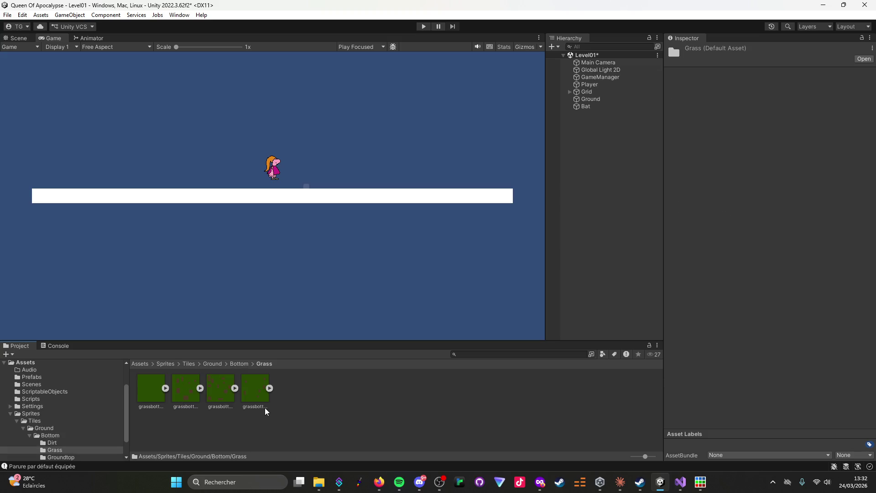
pyautogui.hotkey('ctrl', 'a')
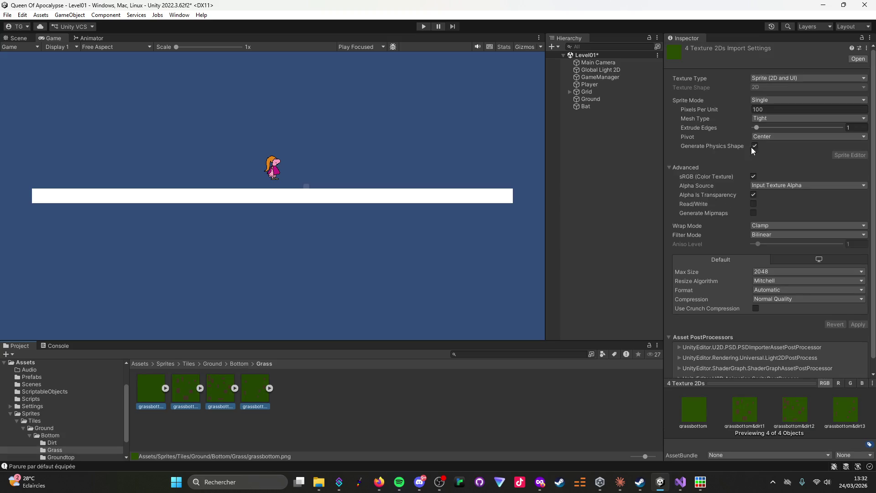
pyautogui.click(773, 233)
pyautogui.click(772, 244)
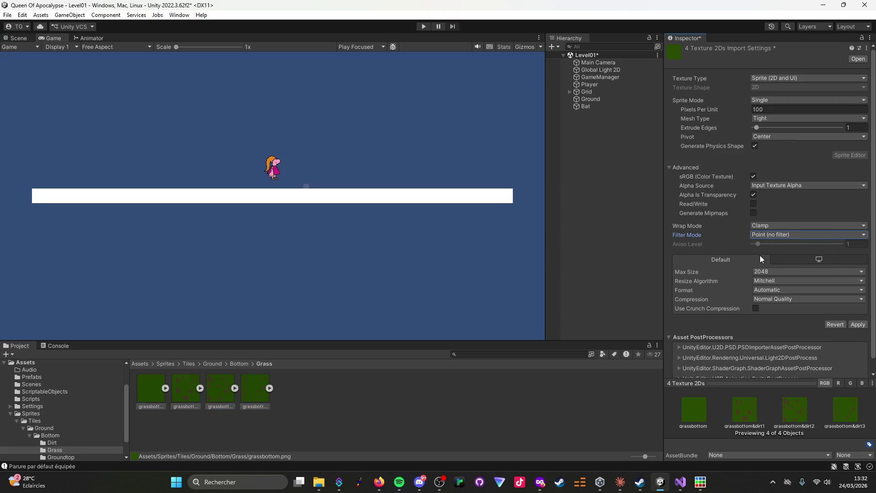
pyautogui.click(677, 110)
pyautogui.write('64')
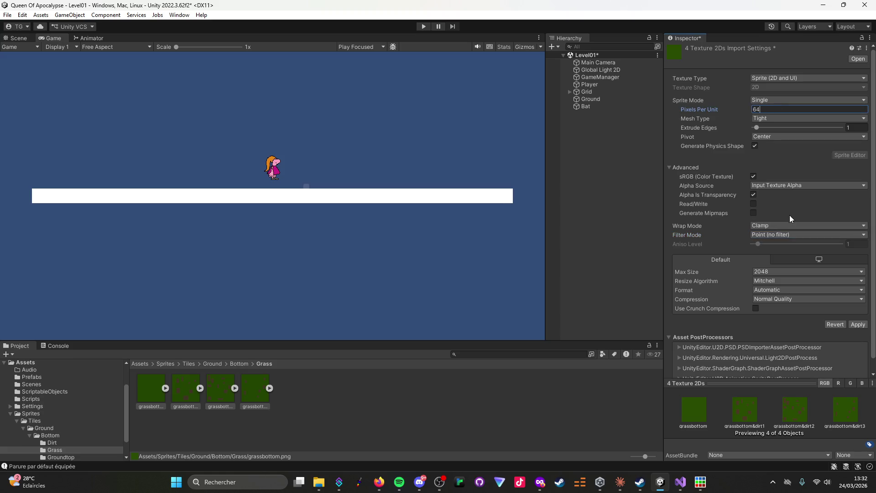
pyautogui.click(756, 300)
pyautogui.click(779, 307)
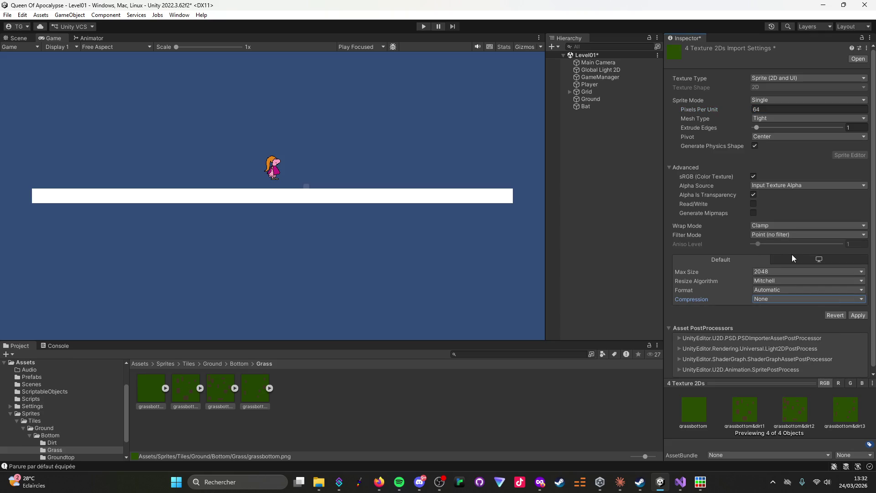
pyautogui.click(857, 316)
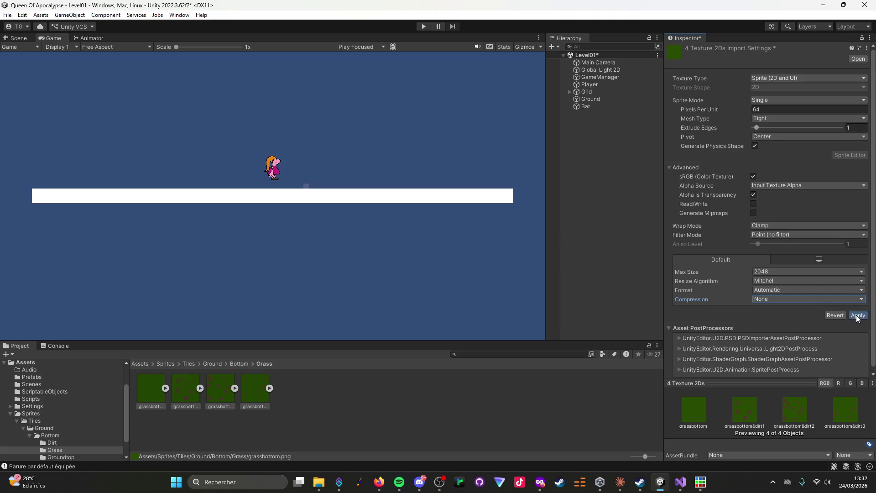
pyautogui.click(239, 364)
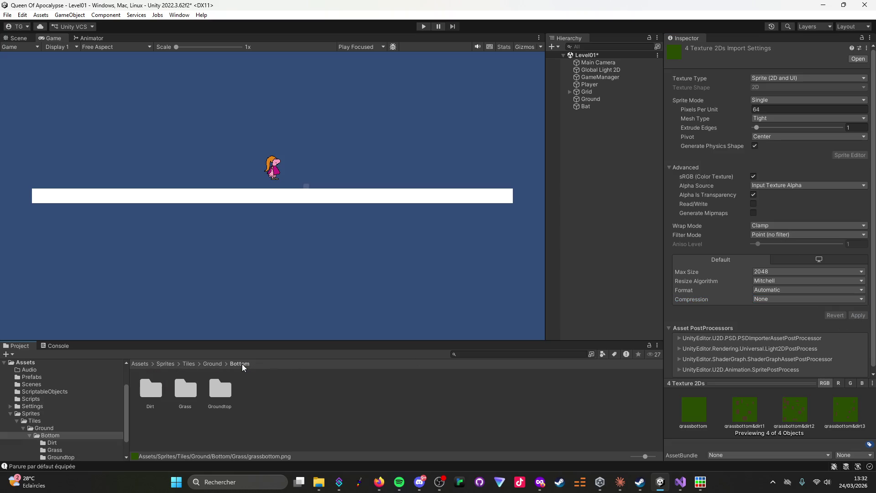
# Give dirtbottom and mossydirt1–3 64 pixels per unit, Point filtering and no compression, and apply.
pyautogui.doubleClick(148, 391)
pyautogui.hotkey('ctrl', 'a')
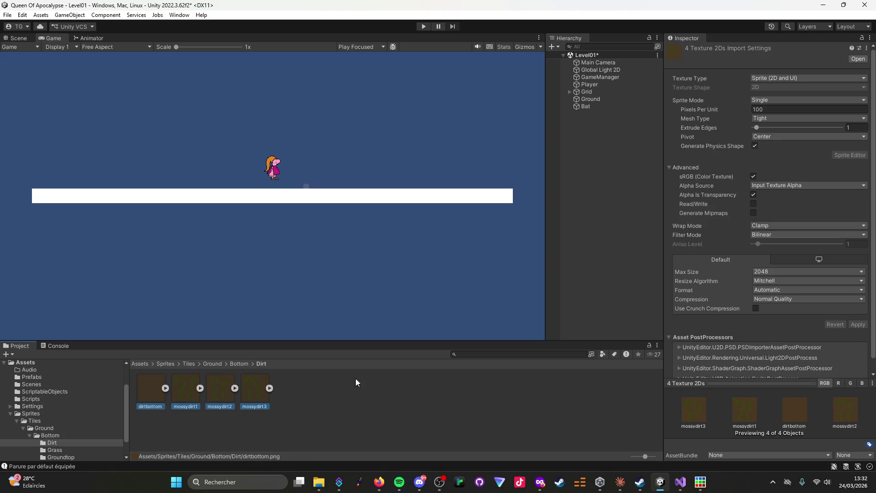
pyautogui.click(783, 110)
pyautogui.write('64')
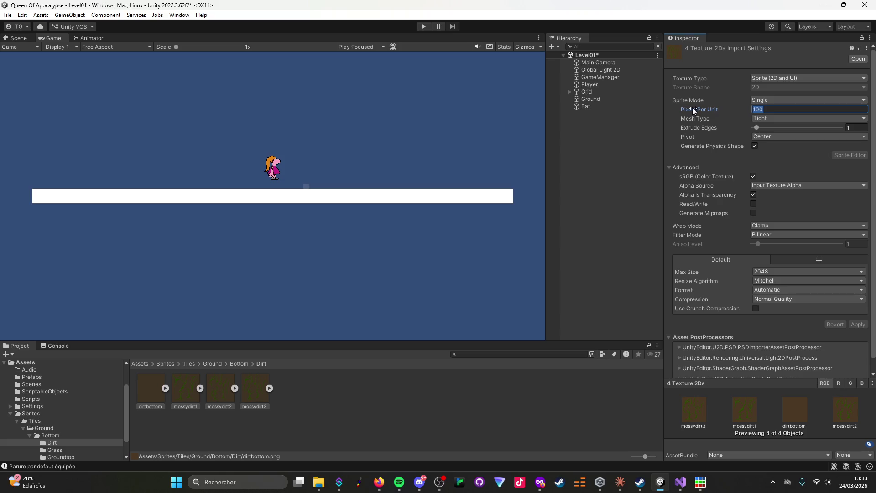
pyautogui.click(774, 235)
pyautogui.click(776, 246)
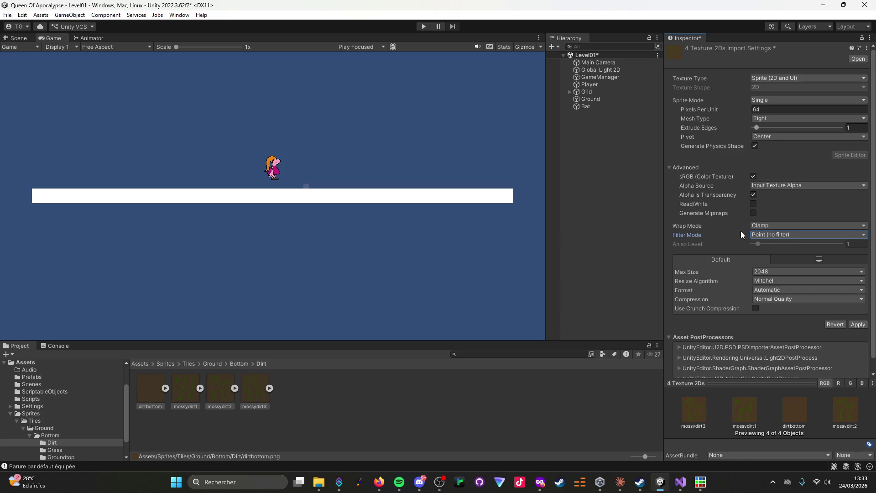
pyautogui.click(760, 299)
pyautogui.click(768, 309)
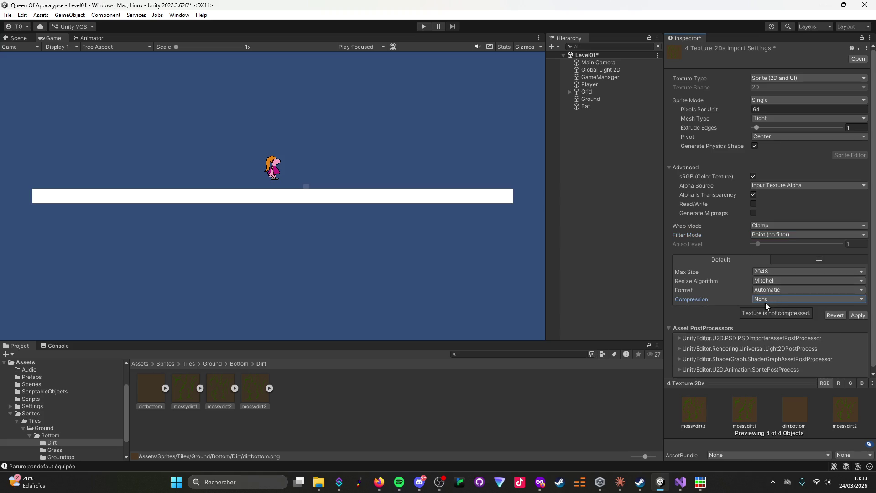
pyautogui.click(854, 315)
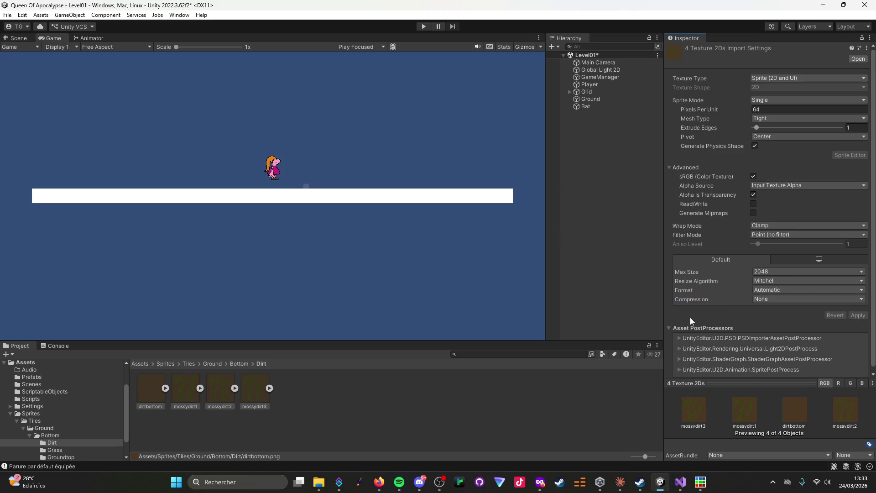
pyautogui.click(620, 482)
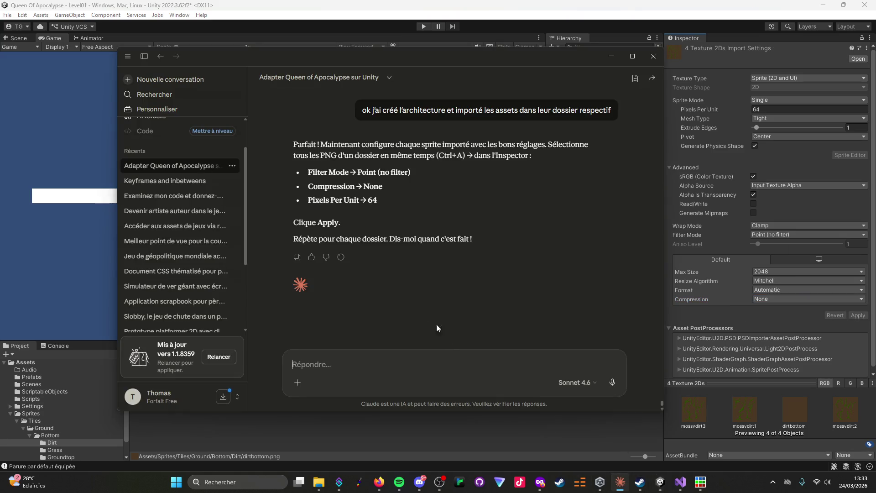
pyautogui.click(339, 440)
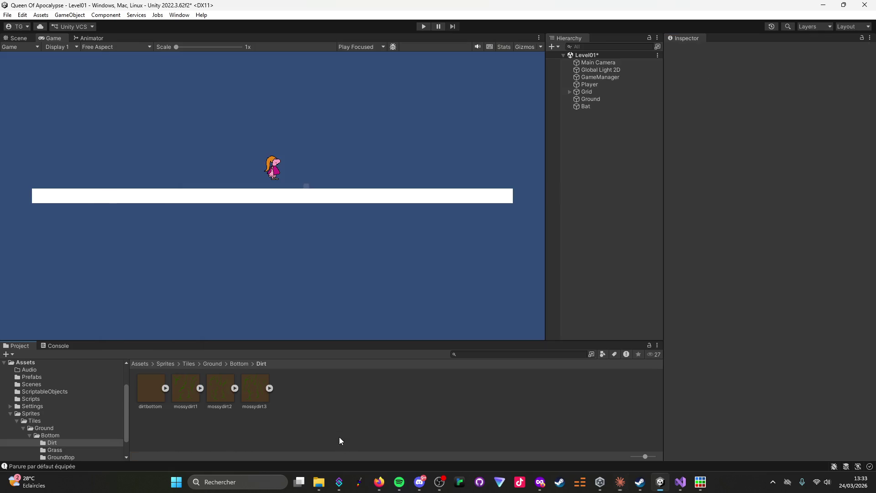
# In Ground/Top, set all three grasstop sprites to Point filtering, no compression and 64 pixels per unit.
pyautogui.click(215, 364)
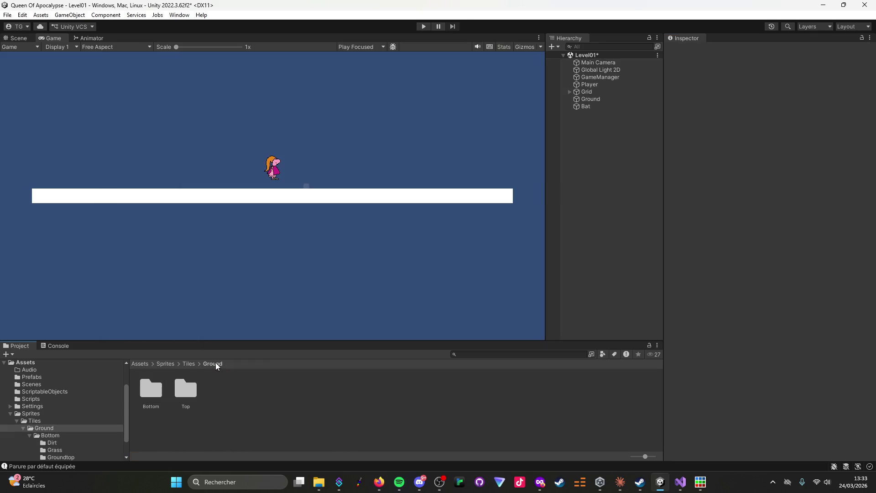
pyautogui.doubleClick(187, 394)
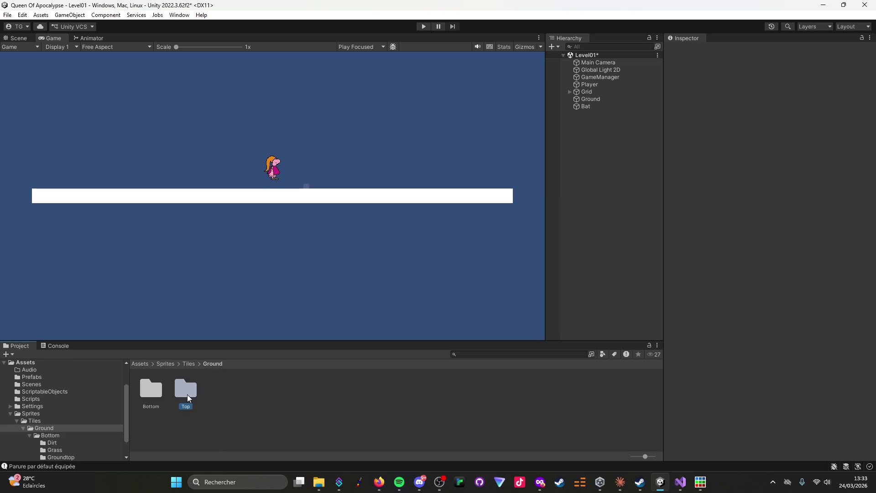
pyautogui.hotkey('ctrl', 'a')
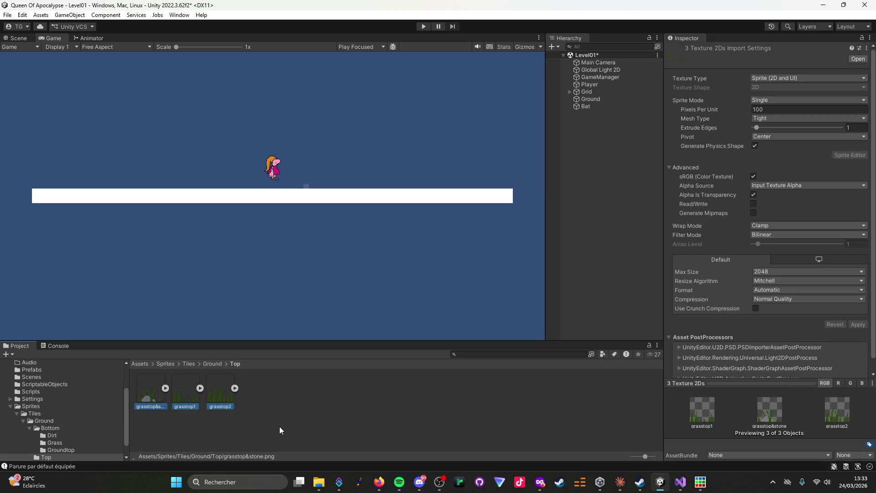
pyautogui.click(773, 233)
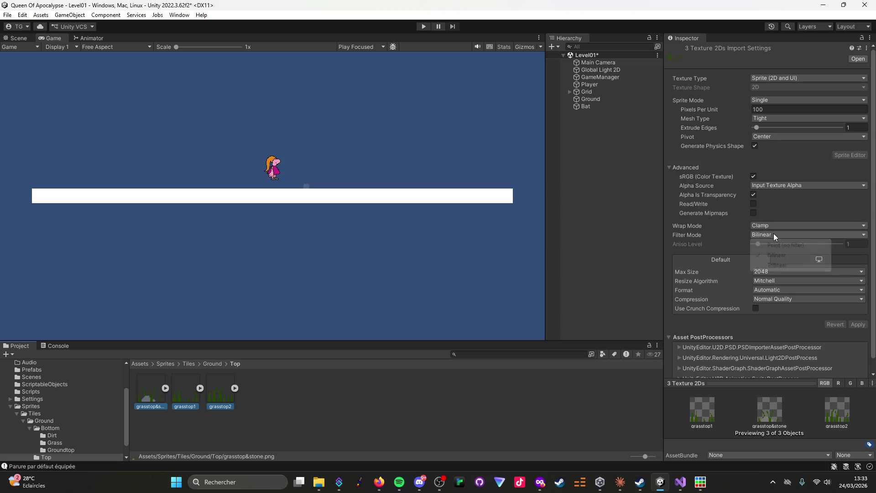
pyautogui.click(773, 244)
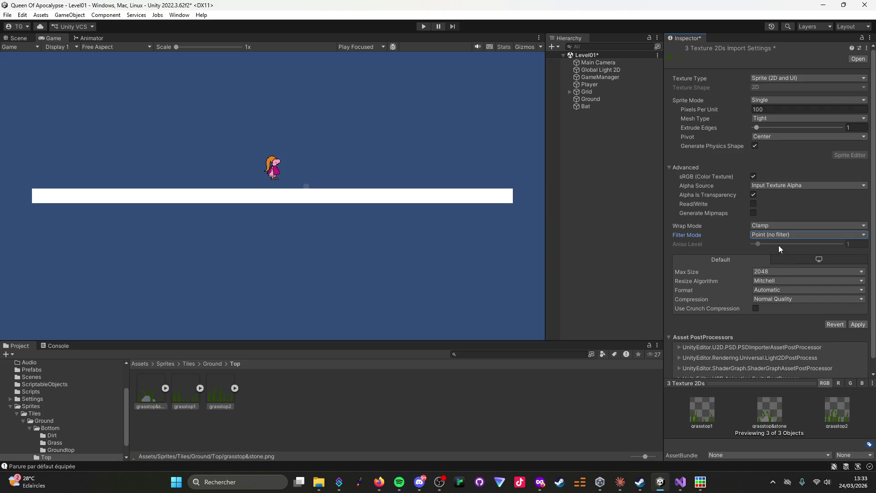
pyautogui.click(761, 297)
pyautogui.click(770, 309)
pyautogui.click(767, 109)
pyautogui.write('64')
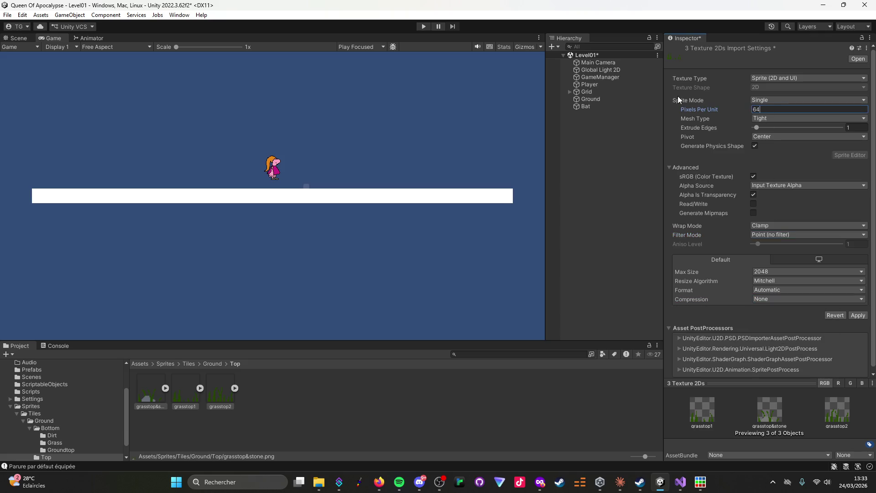
pyautogui.click(857, 315)
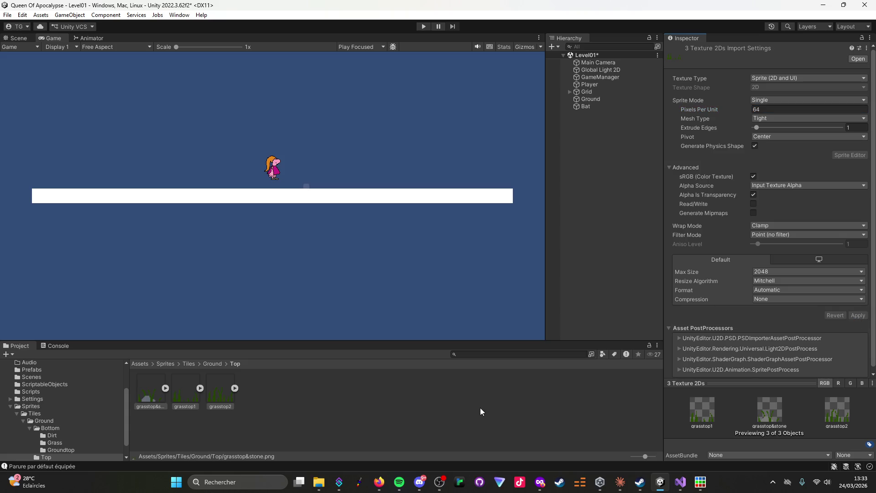
pyautogui.click(620, 484)
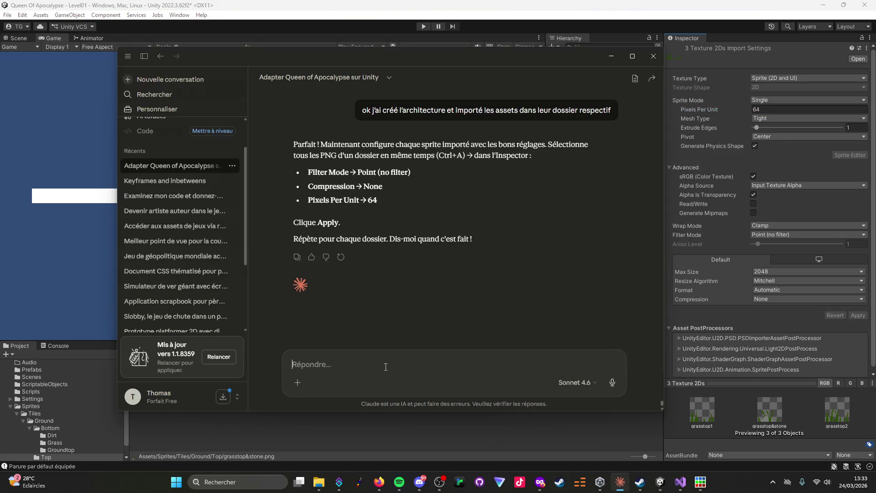
# Send Claude the message "C'est fait !".
pyautogui.write("C'es")
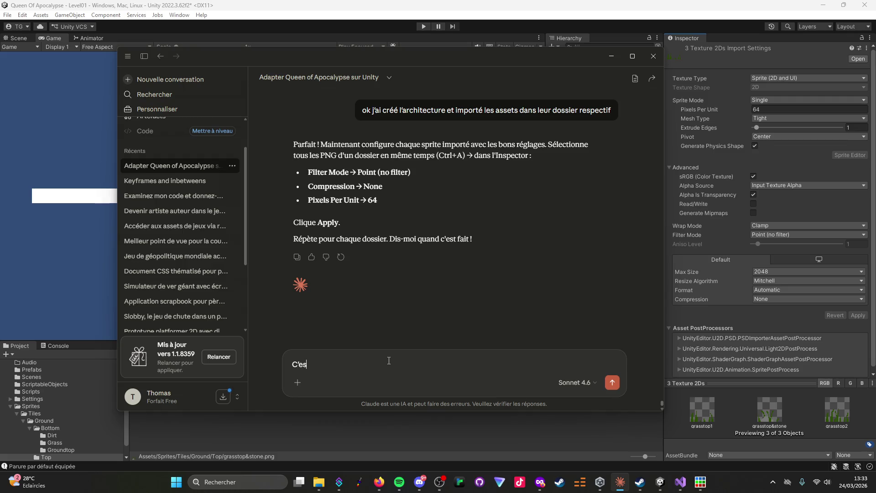
pyautogui.write('t fait !')
pyautogui.press('Return')
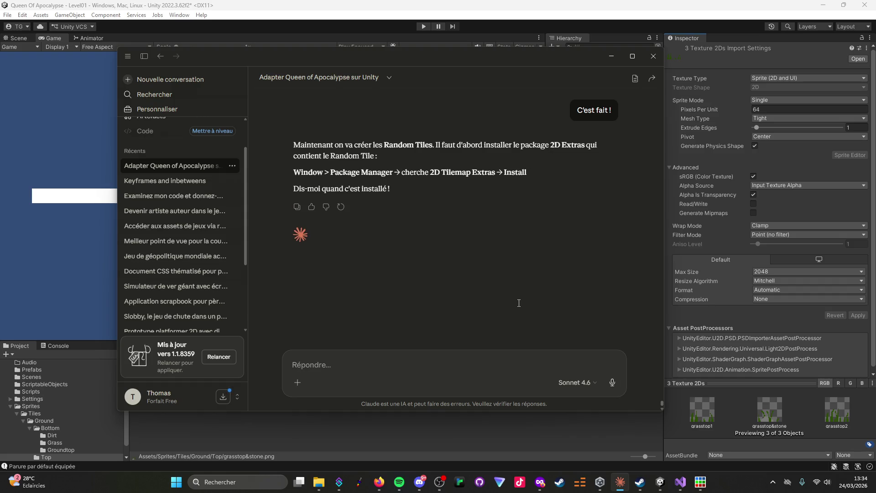
# Find 2D Tilemap Extras in the Package Manager and unlock it.
pyautogui.click(659, 481)
pyautogui.click(176, 15)
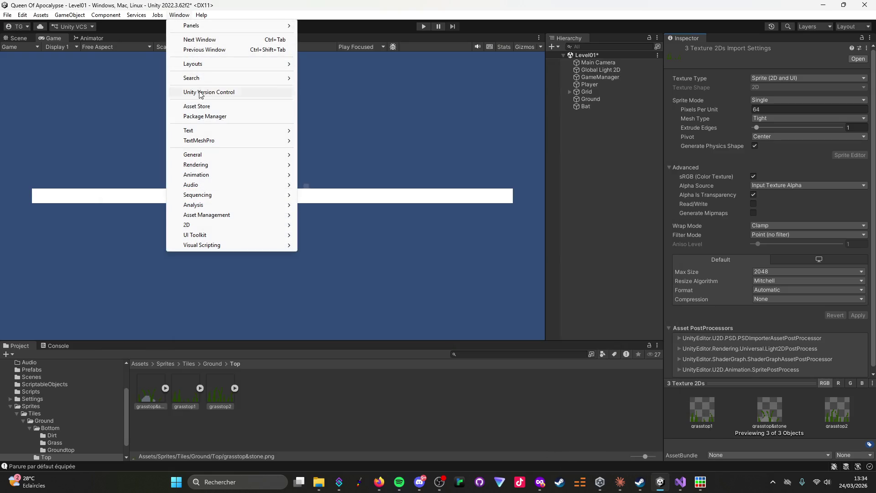
pyautogui.click(204, 118)
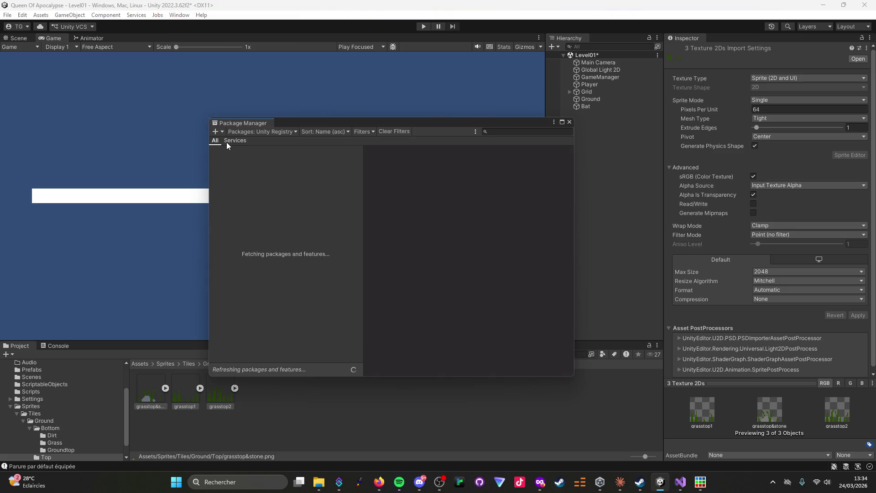
pyautogui.click(512, 131)
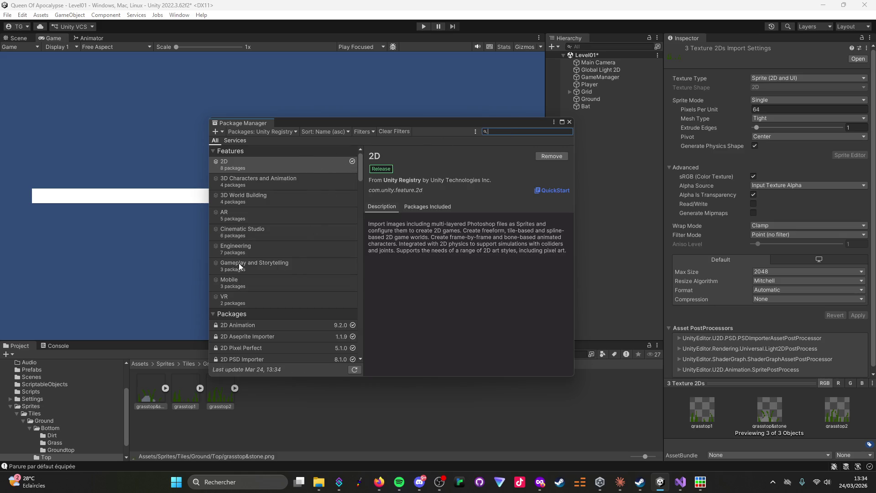
pyautogui.scroll(-4, 270, 329)
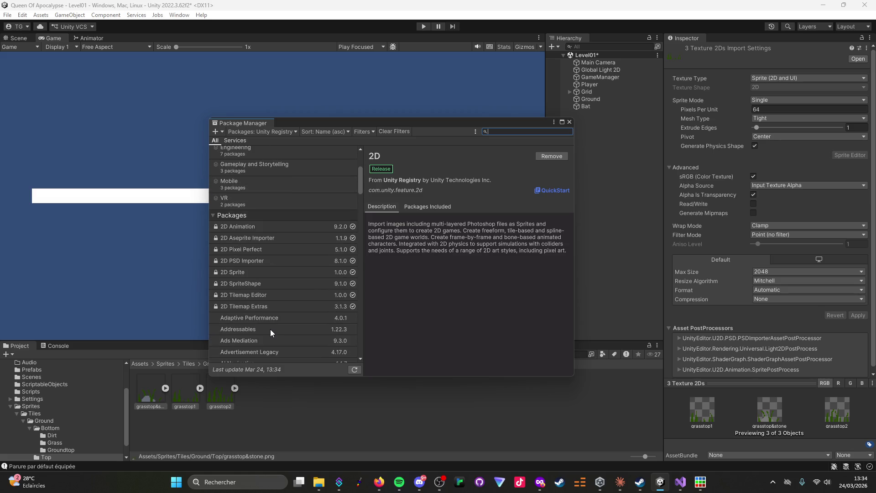
pyautogui.click(265, 308)
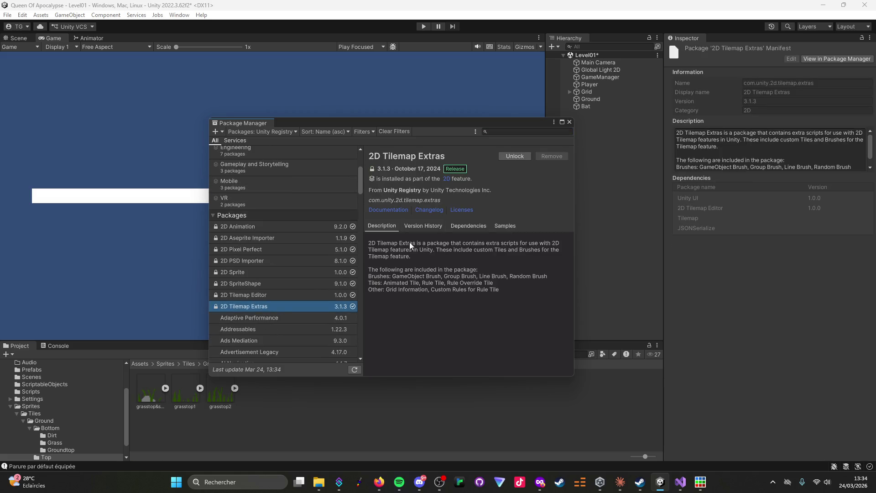
pyautogui.click(519, 156)
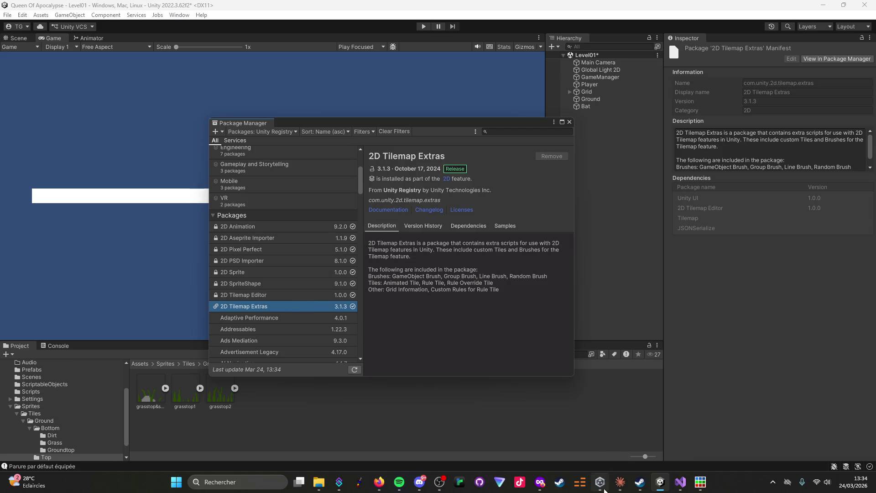
pyautogui.click(619, 484)
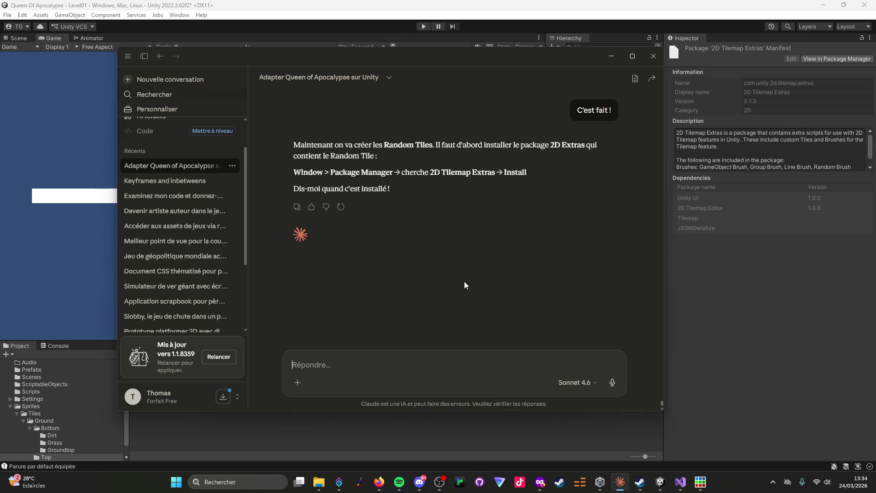
# Ask Claude whether being offered "unlock" instead of install is still okay.
pyautogui.click(452, 372)
pyautogui.click(619, 485)
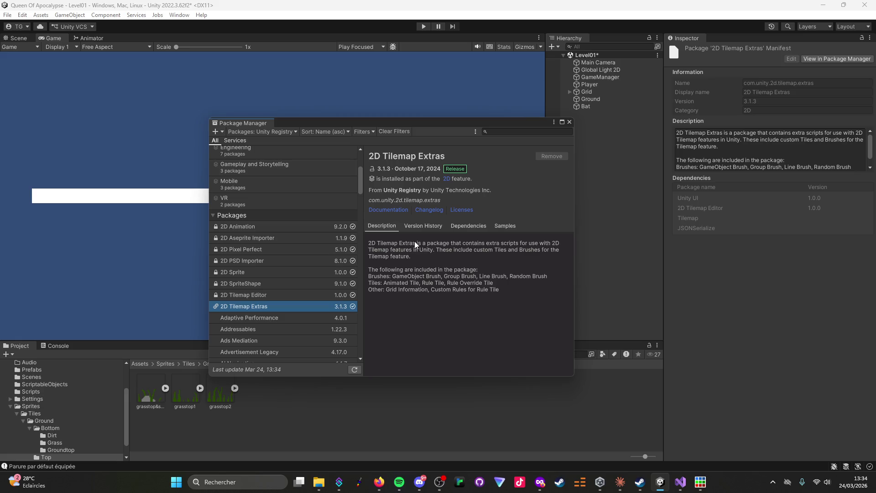
pyautogui.click(620, 482)
pyautogui.write("Il m'a")
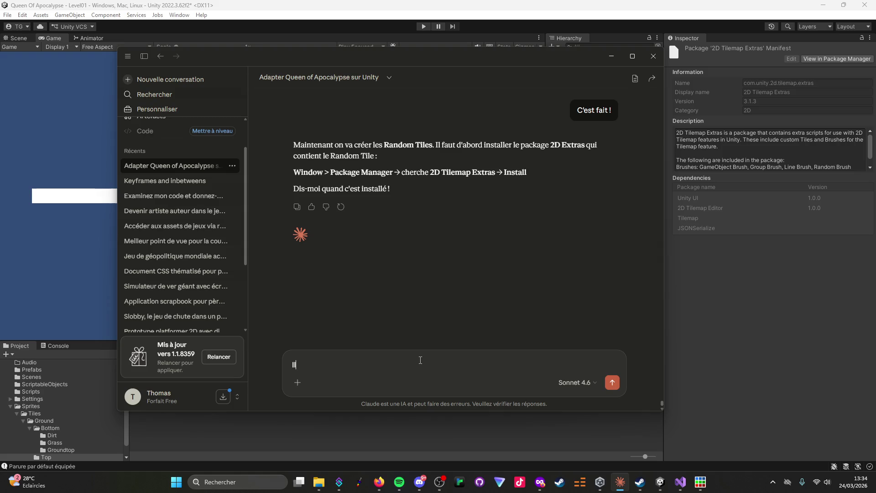
pyautogui.write(' juste pr')
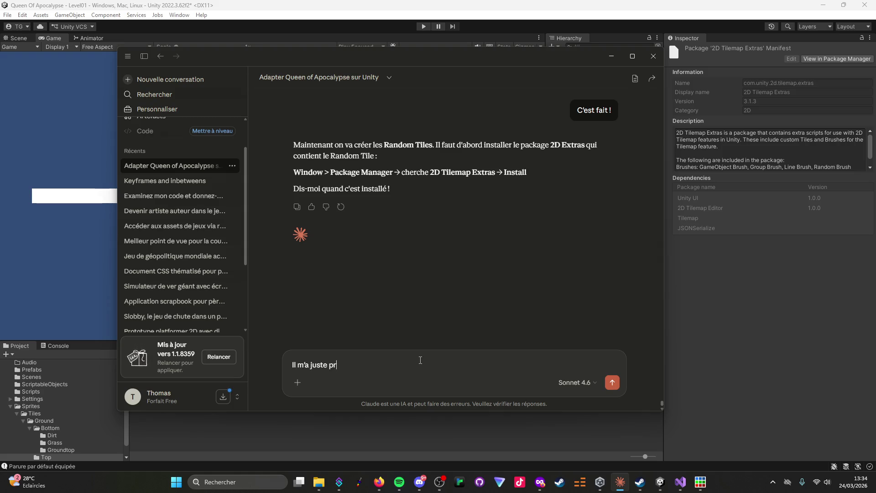
pyautogui.write('oposé "unl')
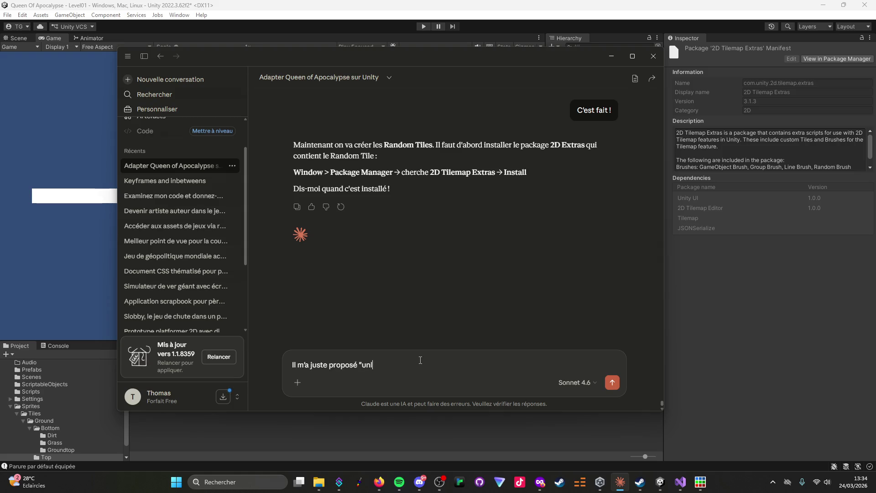
pyautogui.write('ock" au li')
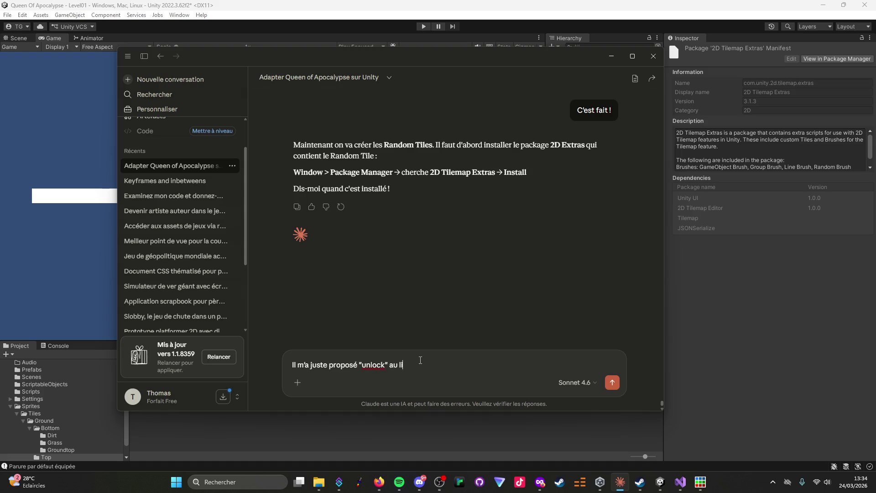
pyautogui.write("eu d'install.")
pyautogui.write(" C'est bon qua")
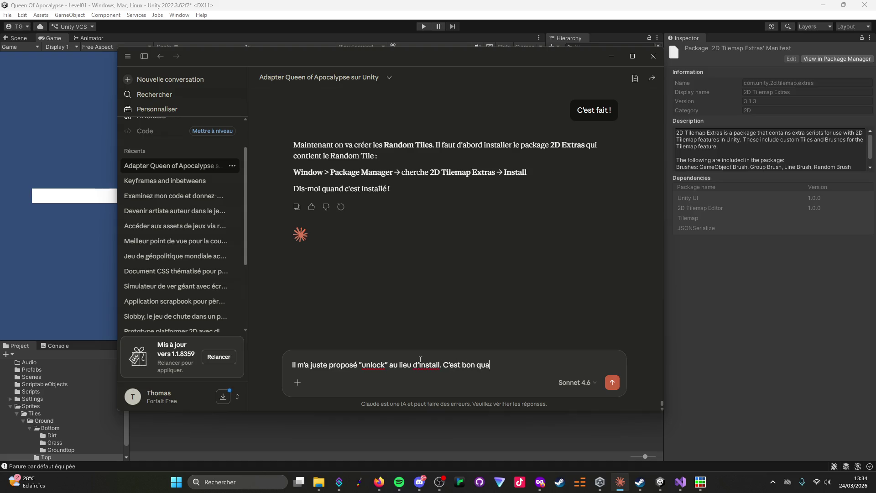
pyautogui.write('nd même ? Si c')
pyautogui.write("'est le cas ")
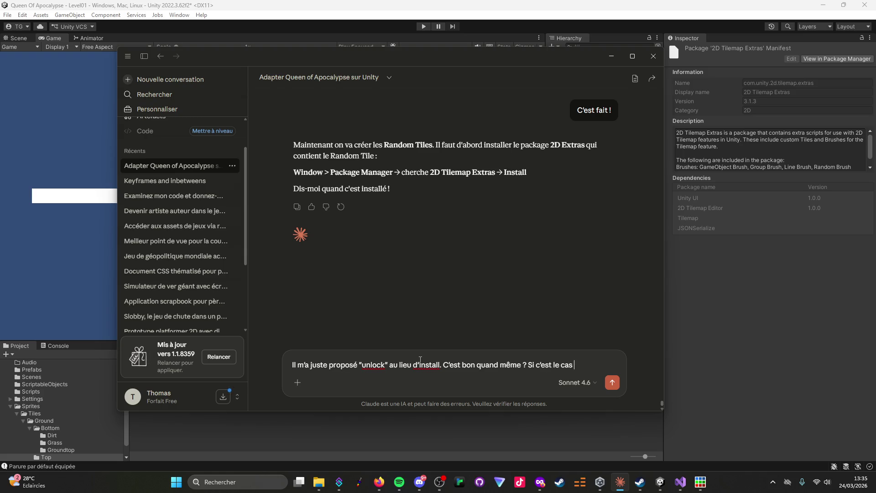
pyautogui.write("c'est bon.")
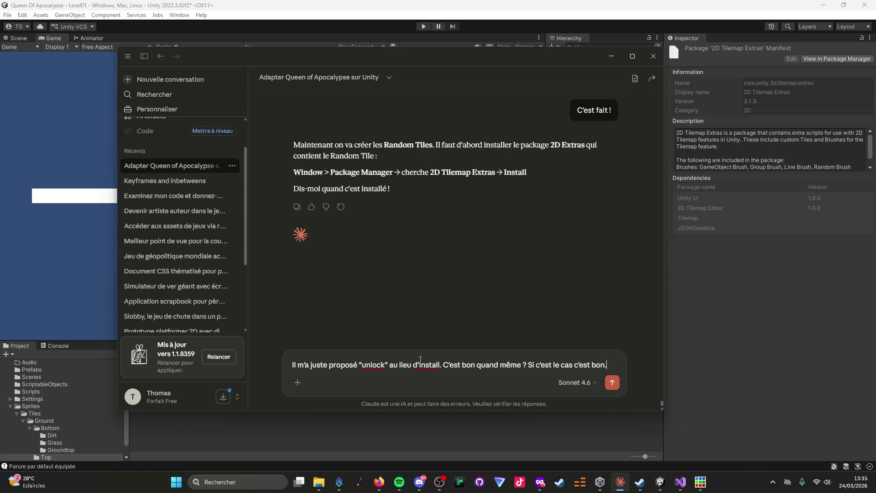
pyautogui.press('Return')
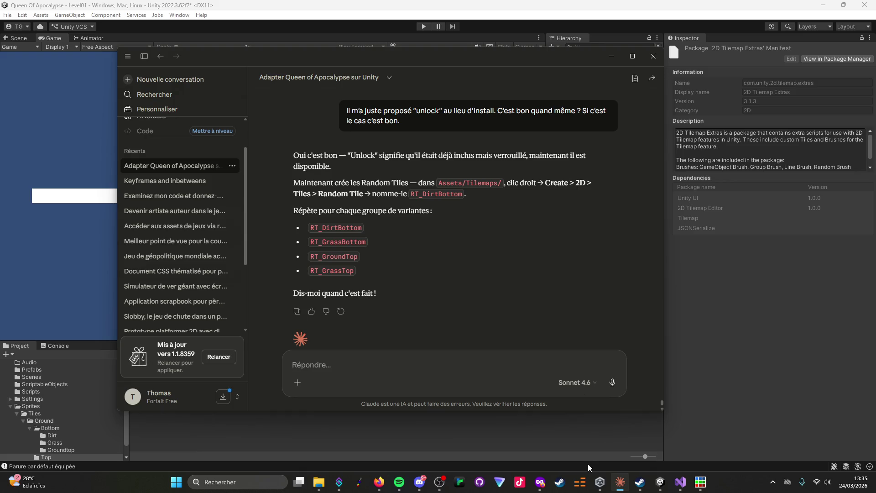
# Bring up the asset creation menu in Tilemaps, recheck Claude, then switch to Spotify.
pyautogui.click(660, 482)
pyautogui.rightClick(181, 402)
pyautogui.moveTo(204, 135)
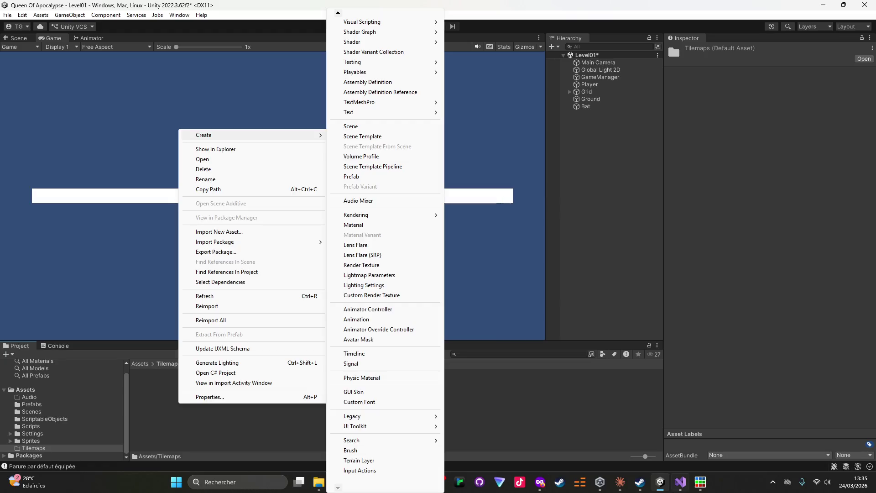
pyautogui.click(620, 482)
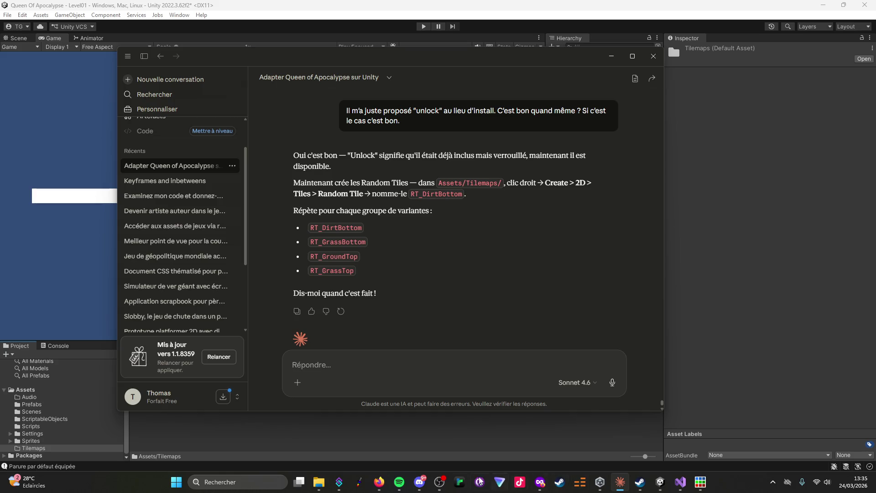
pyautogui.click(400, 486)
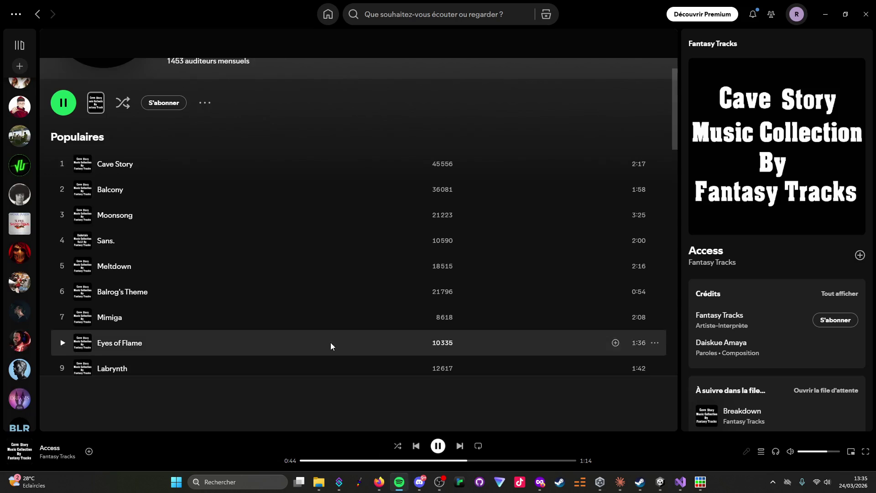
# Search Spotify for 'cave story' and play Cave Story With Lyrics.
pyautogui.click(400, 16)
pyautogui.write('ca')
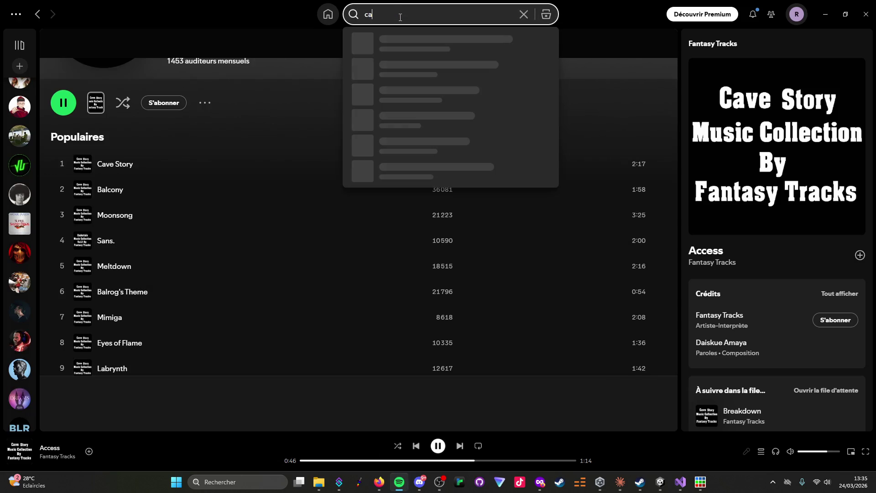
pyautogui.write('ve story')
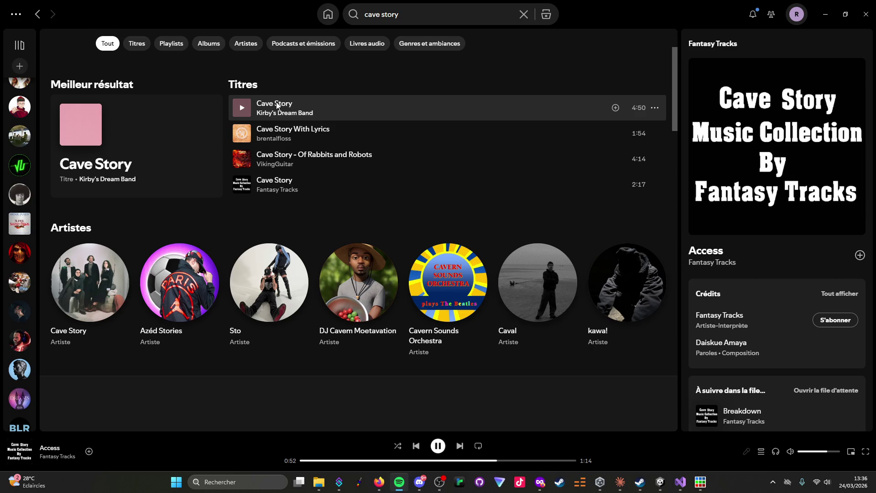
pyautogui.click(280, 131)
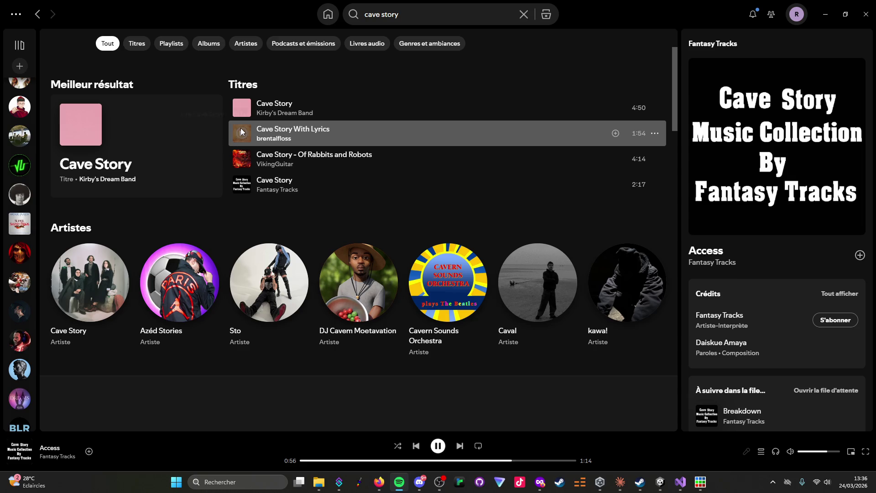
pyautogui.click(241, 132)
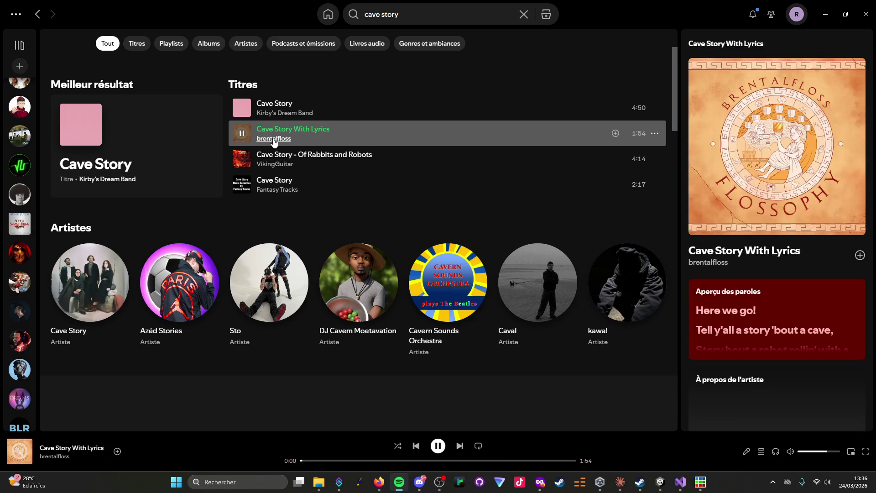
# Open the song's artist page and follow the artist.
pyautogui.click(274, 139)
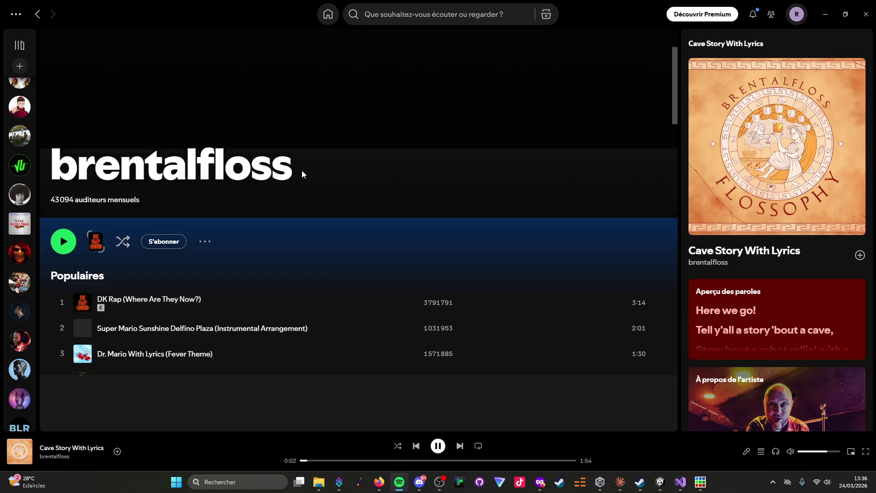
pyautogui.scroll(-5, 296, 276)
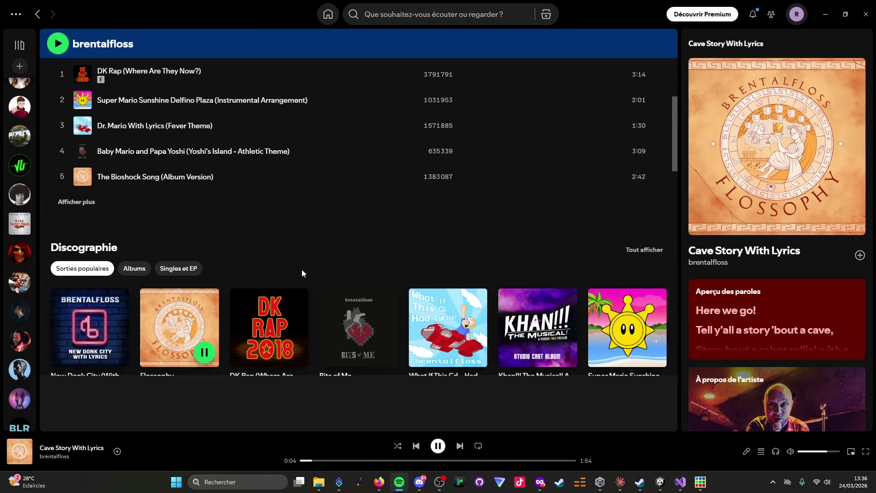
pyautogui.scroll(2, 302, 270)
pyautogui.scroll(3, 169, 125)
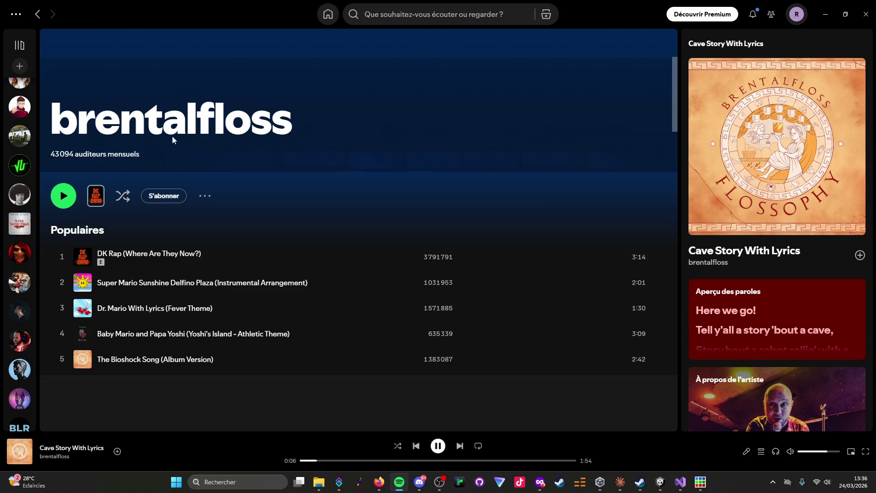
pyautogui.click(162, 196)
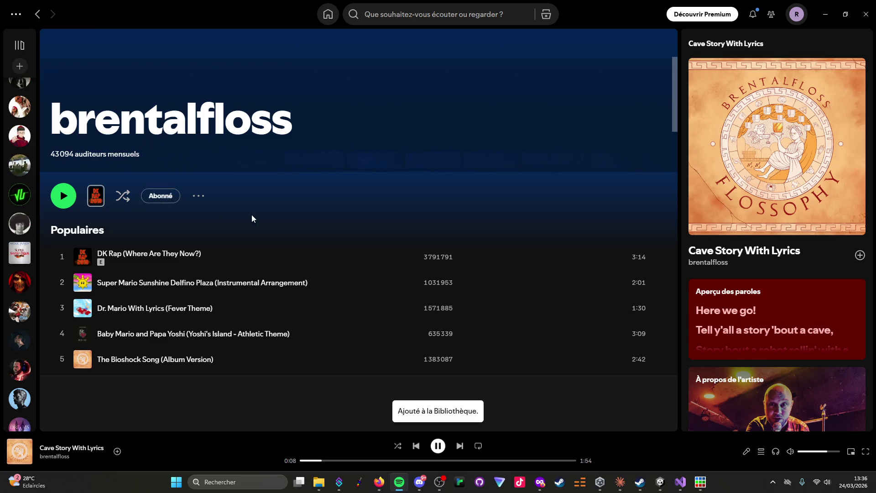
pyautogui.scroll(-5, 270, 235)
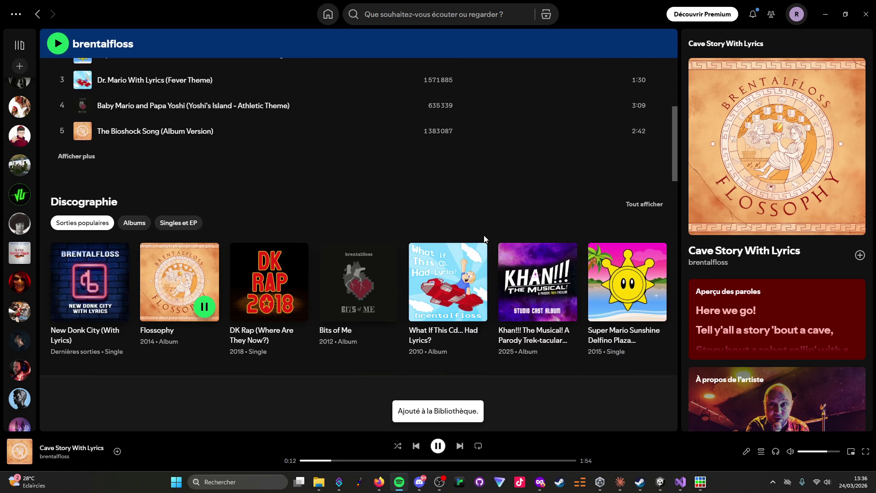
# Glance at Discord, then bring the Unity editor back to the front.
pyautogui.moveTo(665, 485)
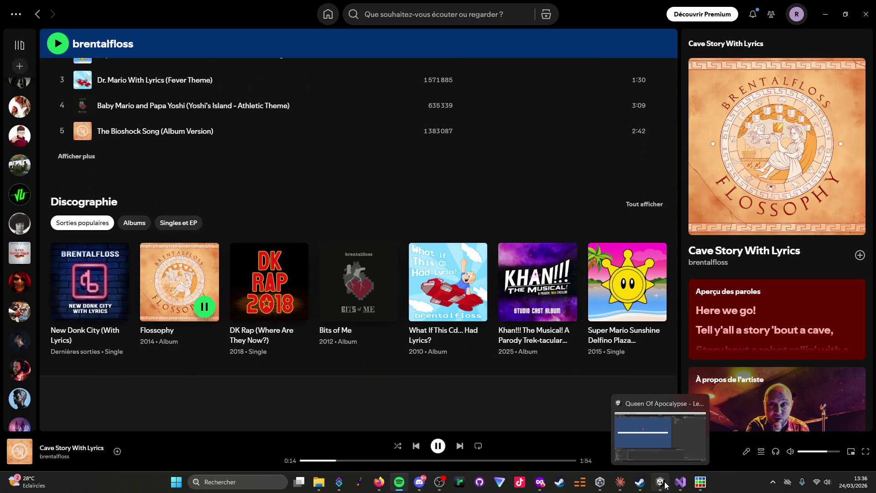
pyautogui.scroll(-3, 615, 294)
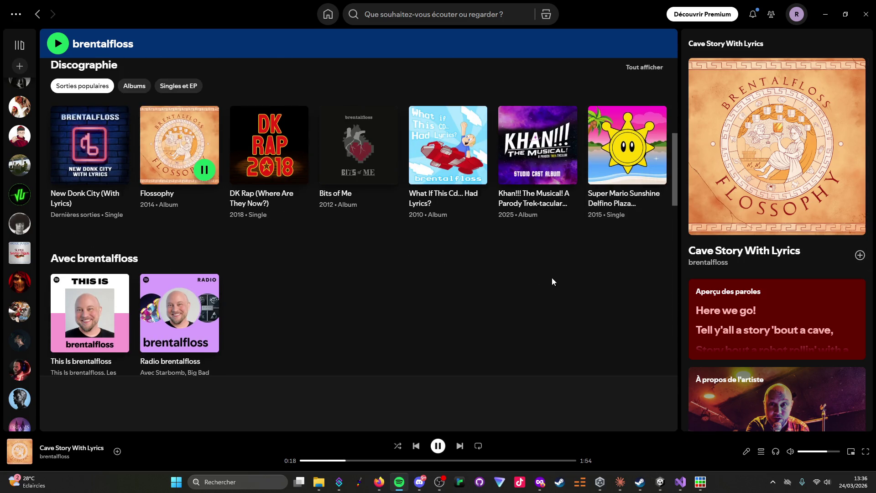
pyautogui.click(421, 482)
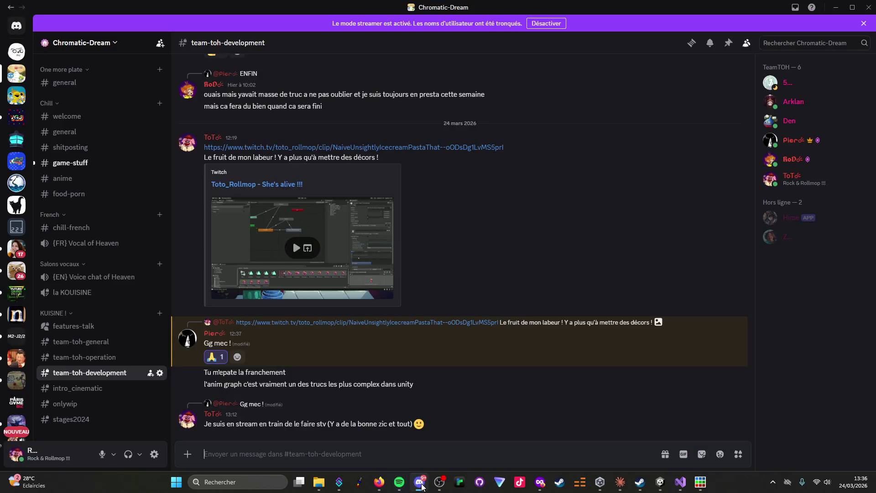
pyautogui.click(422, 487)
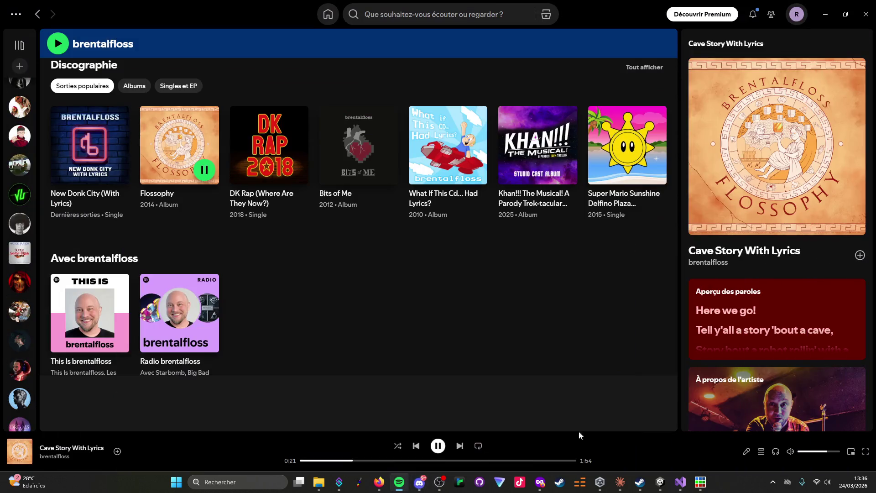
pyautogui.click(662, 485)
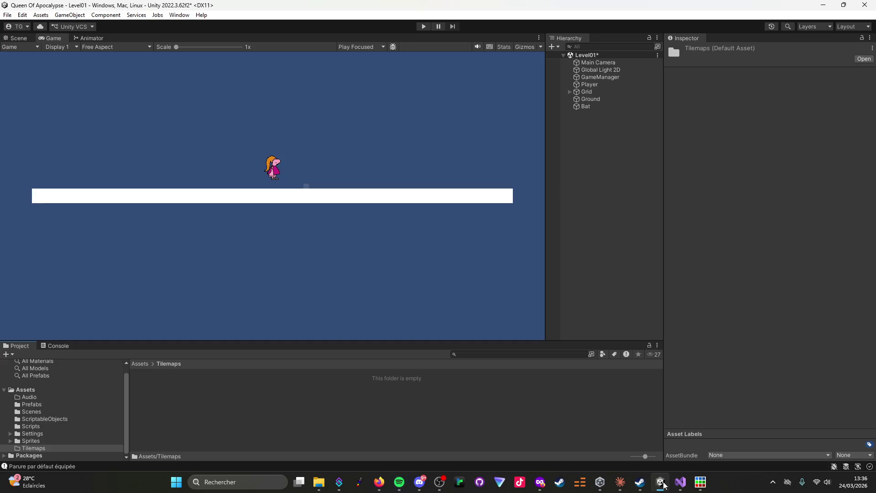
# Check Claude's instructions, then show the Tilemaps folder's Create > 2D > Tiles menu.
pyautogui.click(662, 485)
pyautogui.click(620, 484)
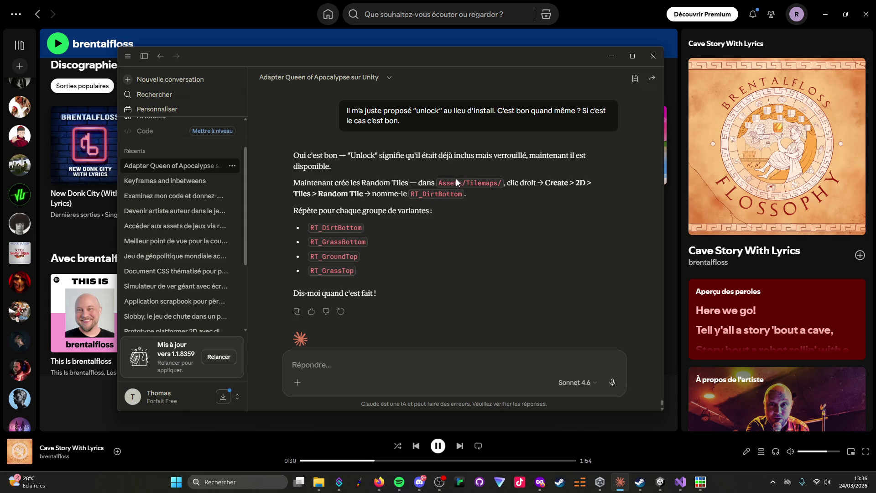
pyautogui.click(659, 488)
pyautogui.rightClick(191, 389)
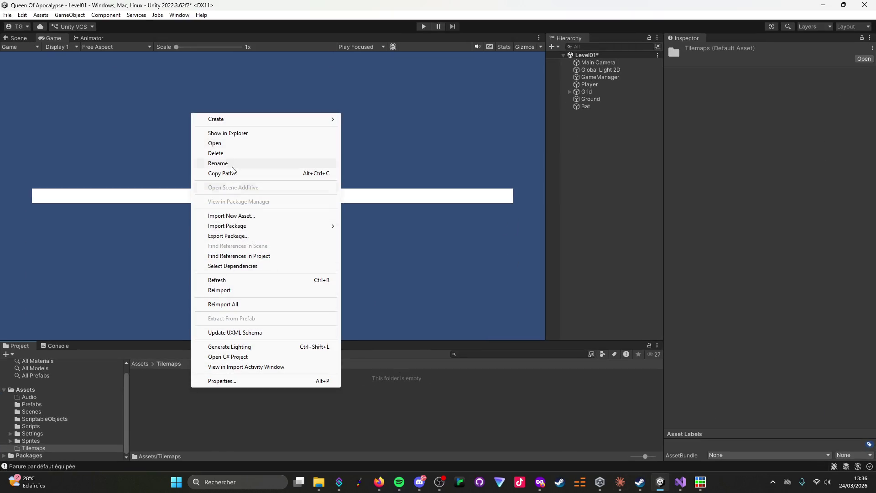
pyautogui.moveTo(231, 119)
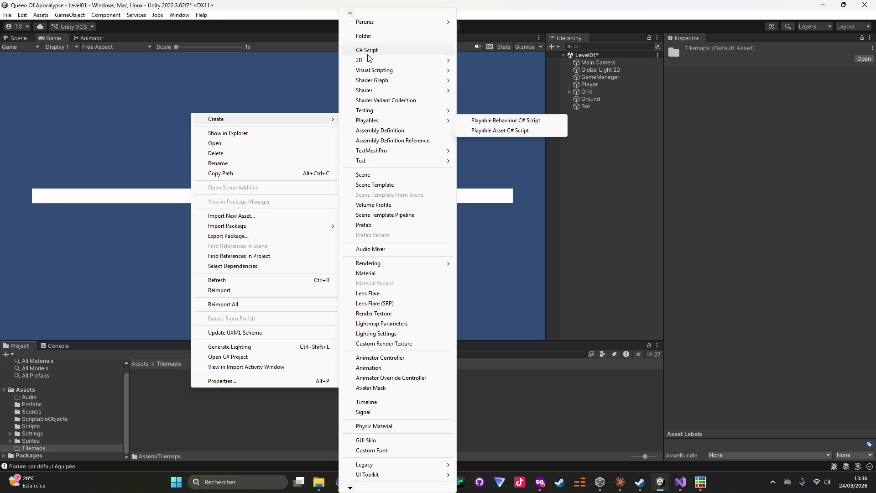
pyautogui.moveTo(369, 62)
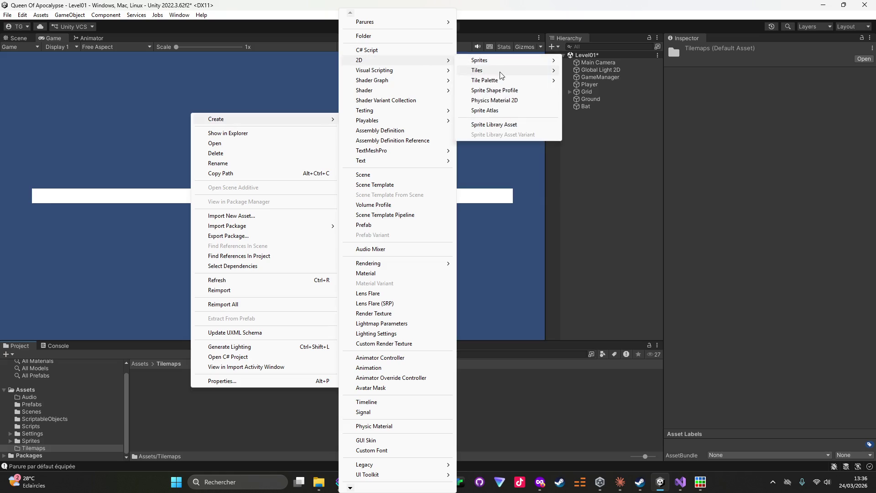
pyautogui.moveTo(502, 75)
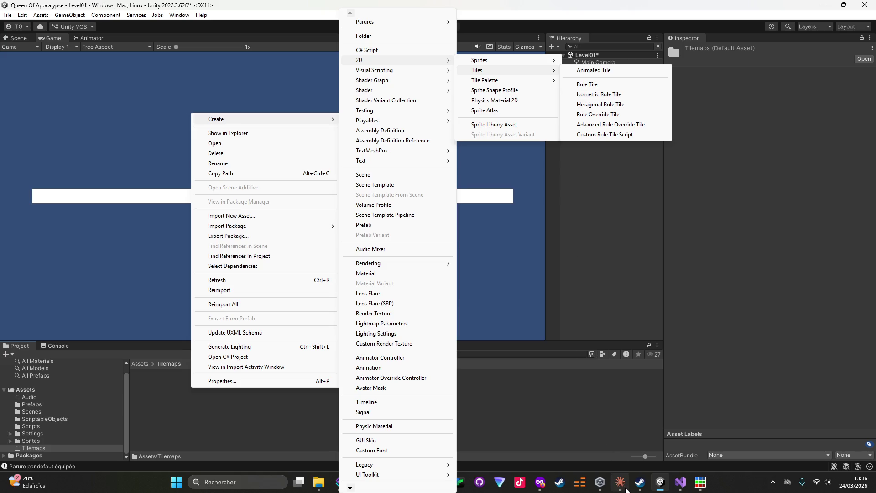
# Recheck the chat, reopen Create > 2D > Tiles, and start a screen capture.
pyautogui.moveTo(621, 487)
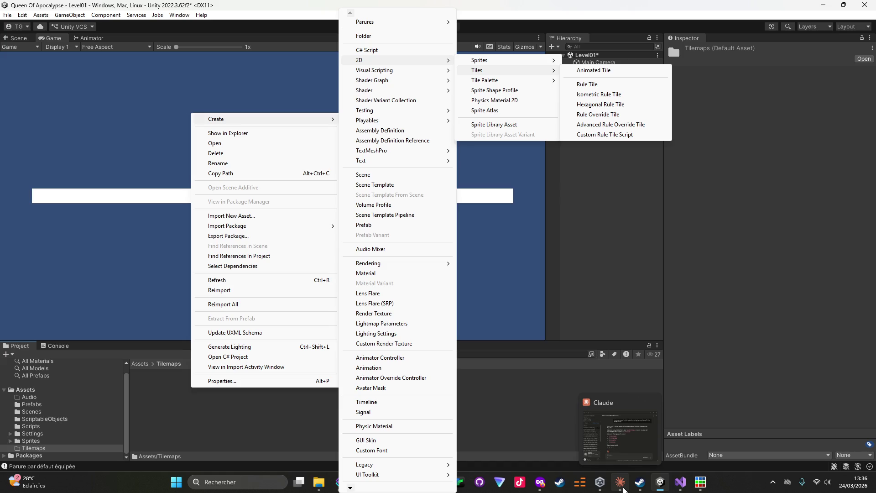
pyautogui.click(623, 489)
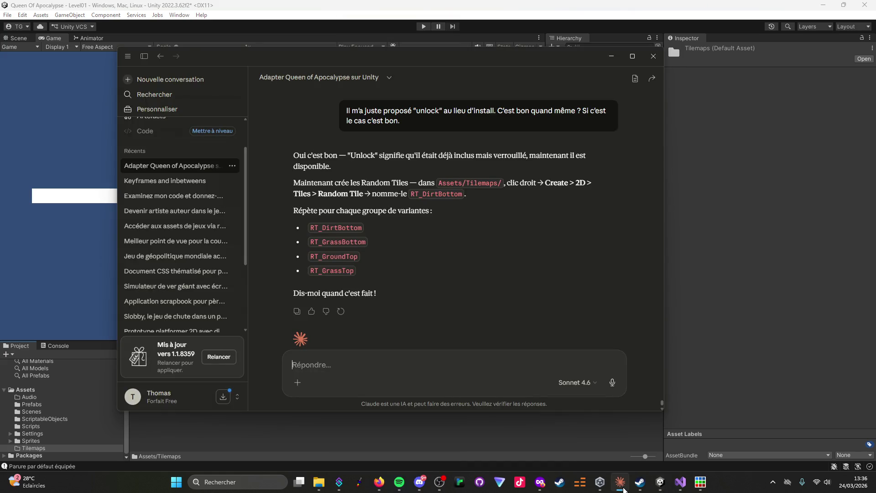
pyautogui.click(624, 489)
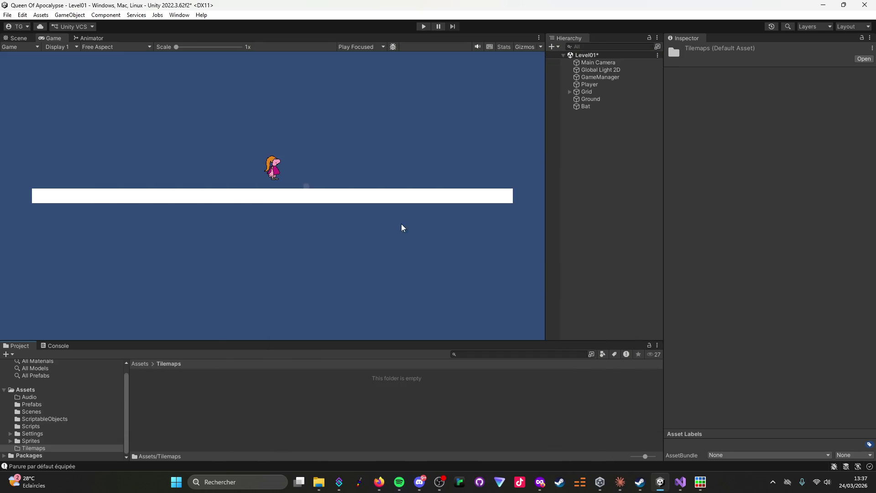
pyautogui.rightClick(325, 387)
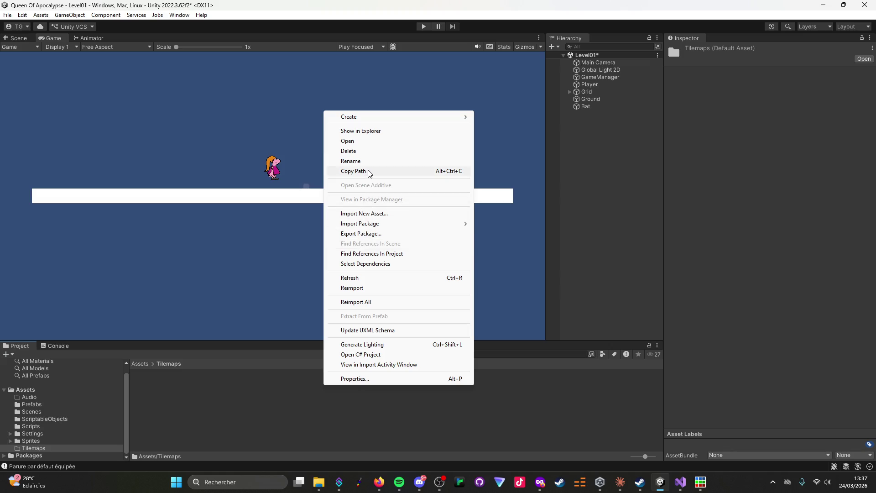
pyautogui.moveTo(378, 122)
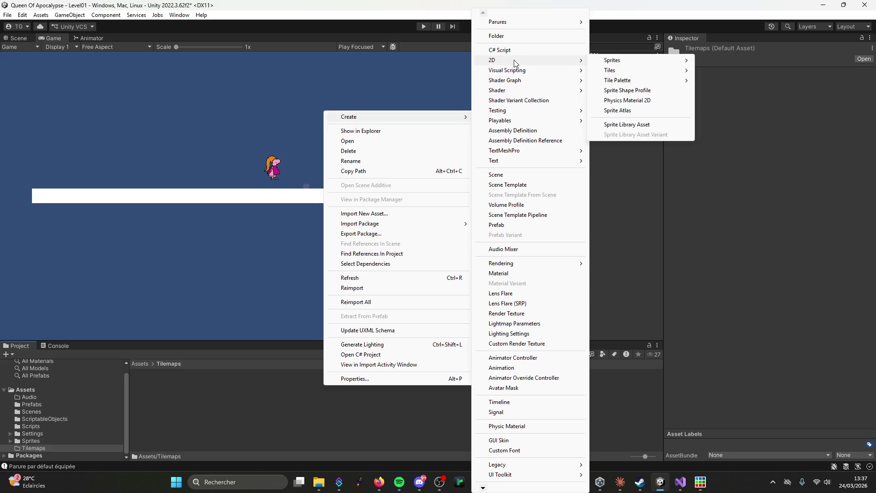
pyautogui.moveTo(630, 71)
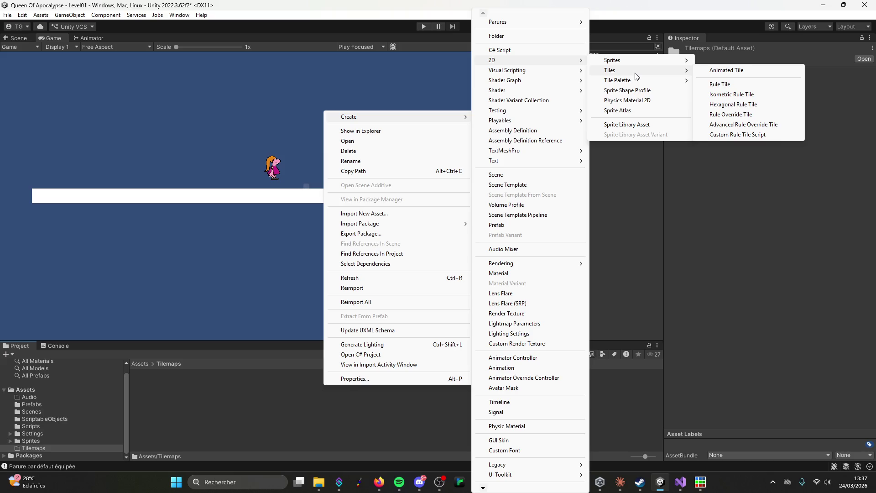
pyautogui.press('super+shift+s')
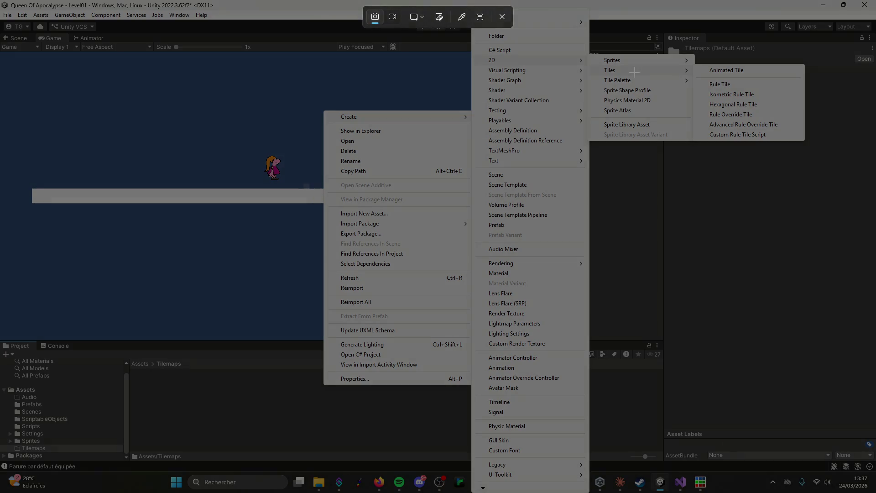
# Send Claude a snip of the tile-type menus with 'Je n'ai pas random tile'.
pyautogui.moveTo(274, 1); pyautogui.dragTo(849, 448)
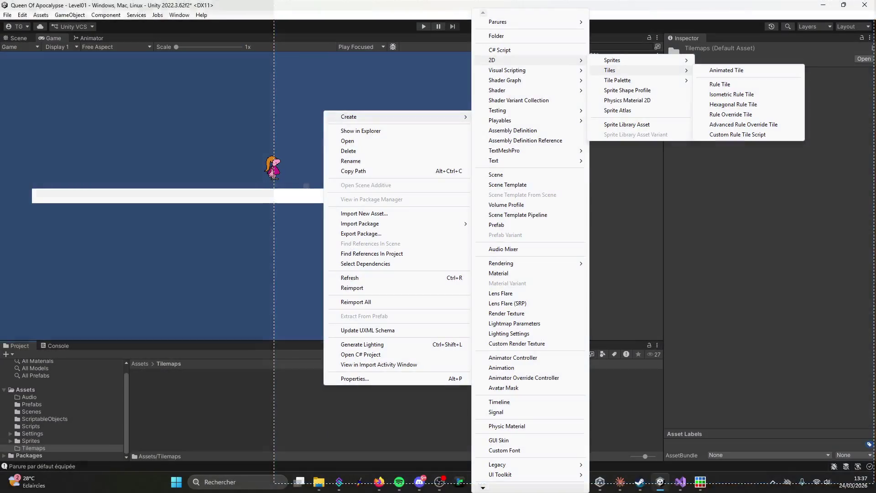
pyautogui.click(620, 481)
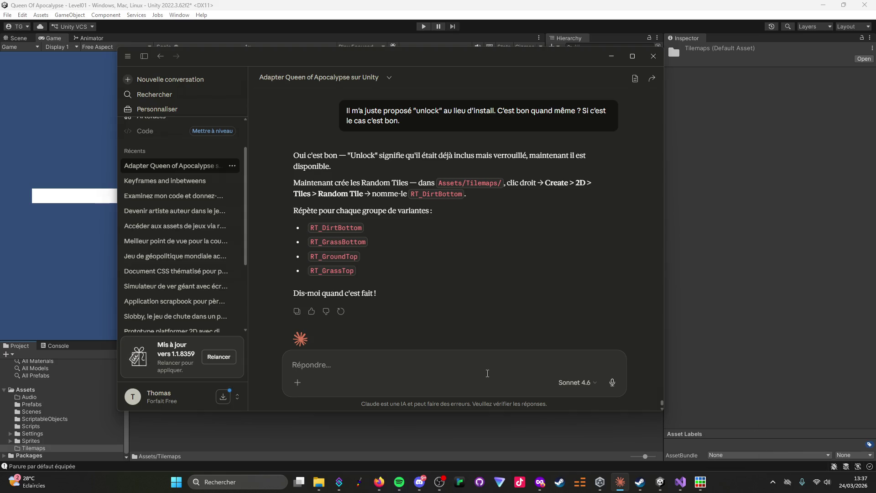
pyautogui.hotkey('ctrl', 'v')
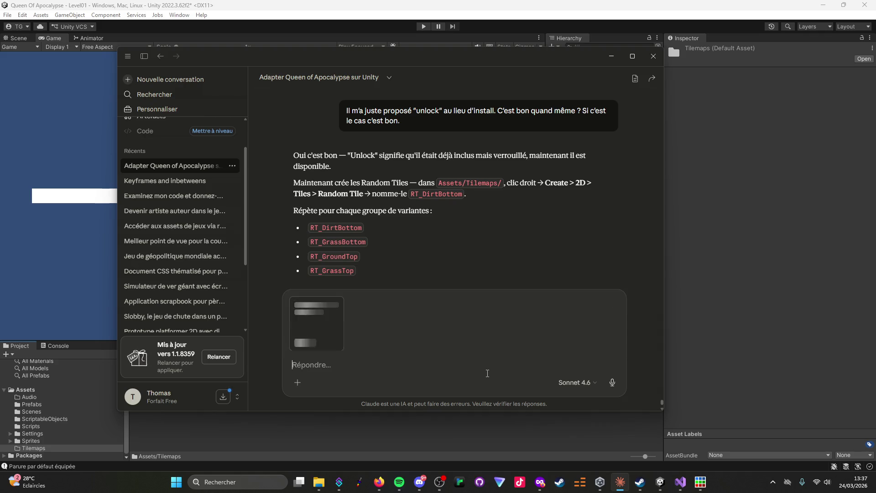
pyautogui.write('Je n')
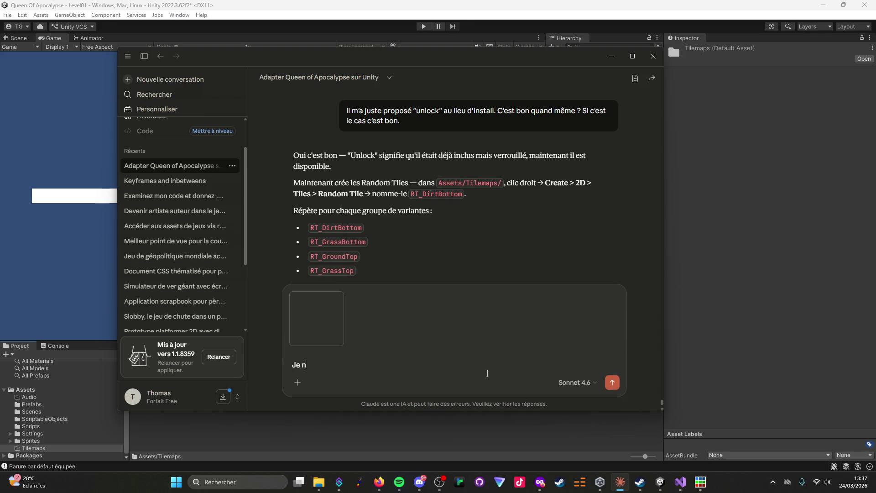
pyautogui.write("'ai pas ran")
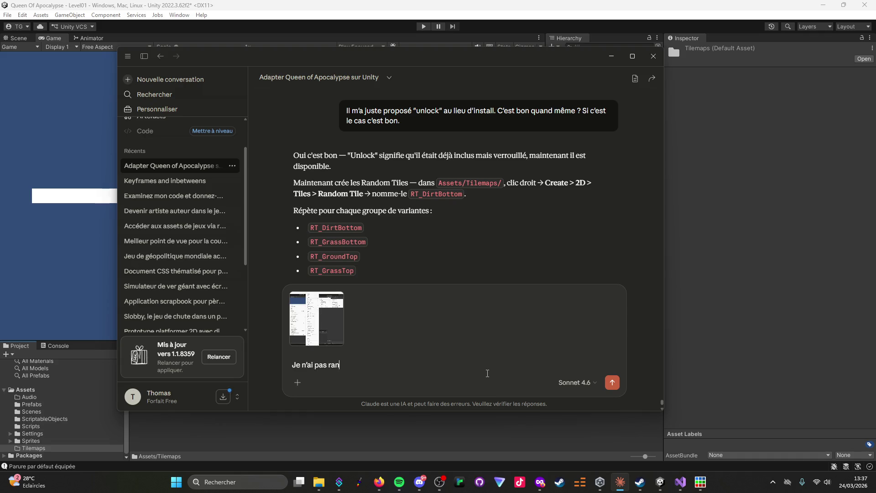
pyautogui.write('dom tile')
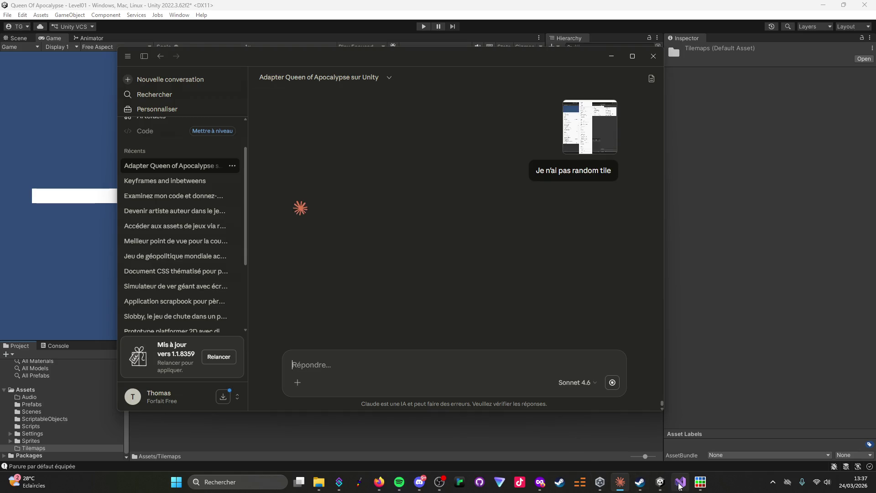
# Bring the Unity editor back to the front.
pyautogui.click(600, 483)
pyautogui.click(600, 483)
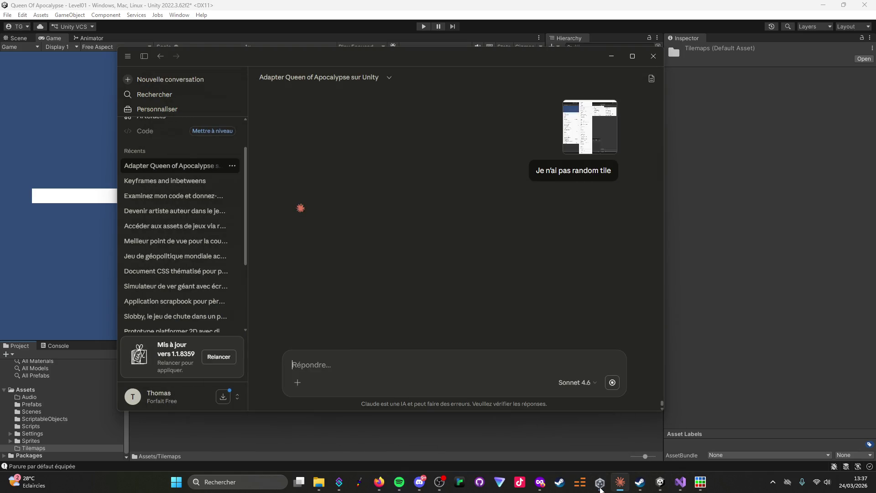
pyautogui.click(660, 482)
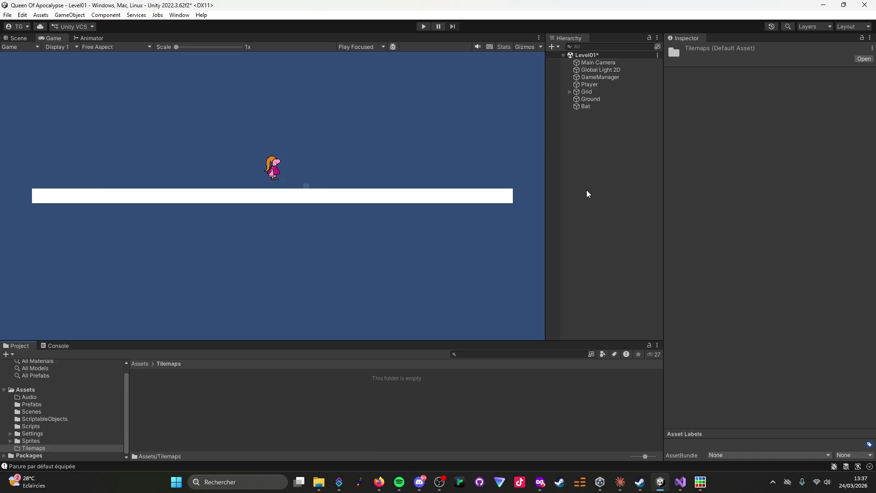
# Reopen Create > 2D > Tiles in Tilemaps: Rule and Animated tiles, no Random Tile.
pyautogui.rightClick(329, 416)
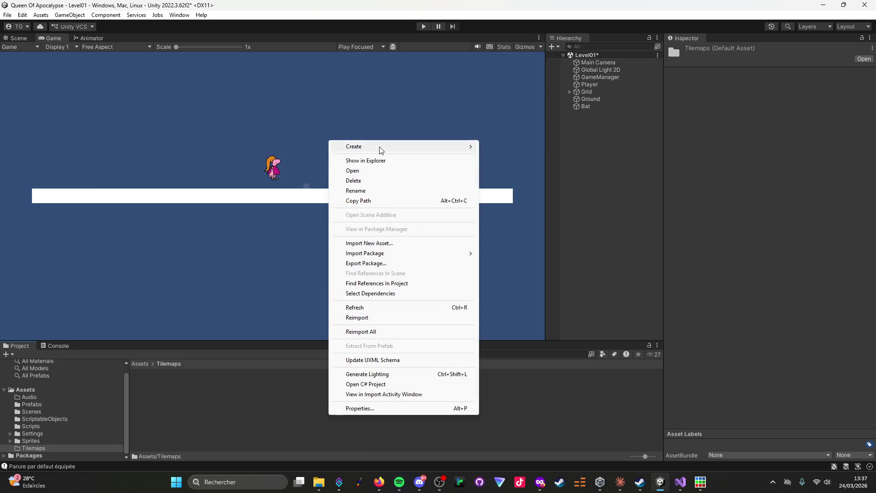
pyautogui.moveTo(379, 148)
pyautogui.moveTo(511, 61)
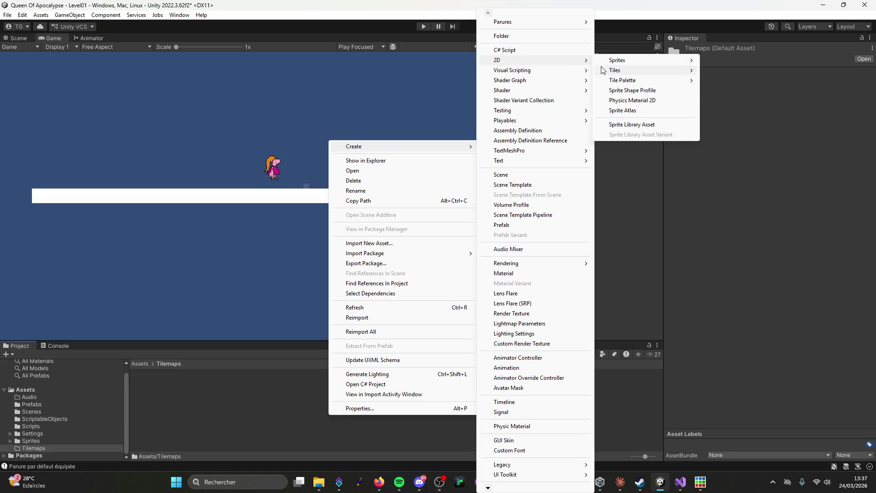
pyautogui.moveTo(614, 72)
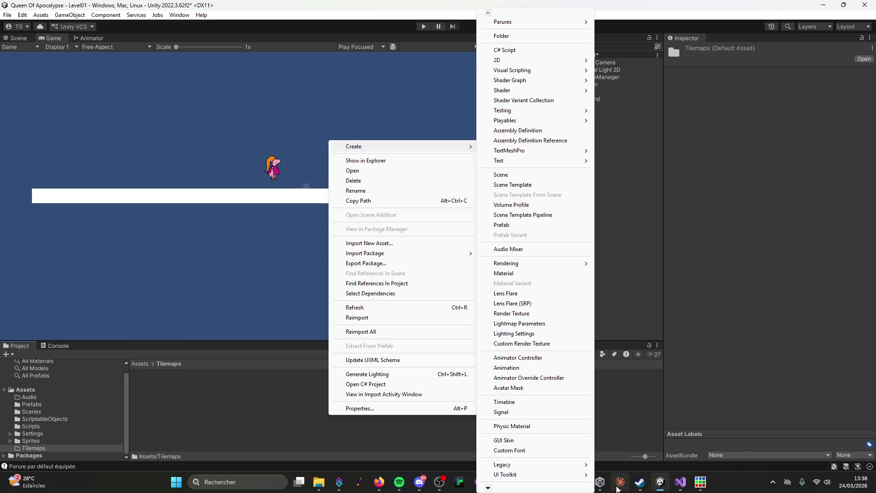
# Read Claude's advice to make a Rule Tile named RT_Ground, then return to Unity's Tilemaps folder.
pyautogui.click(620, 482)
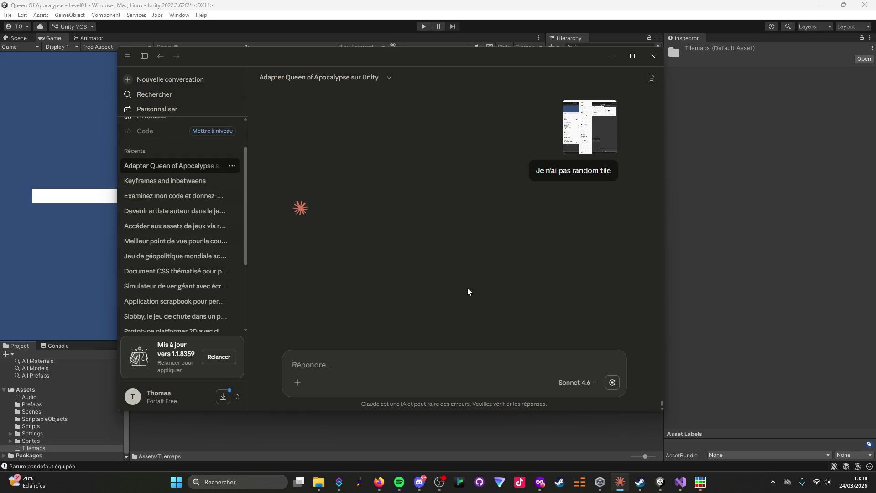
pyautogui.click(399, 481)
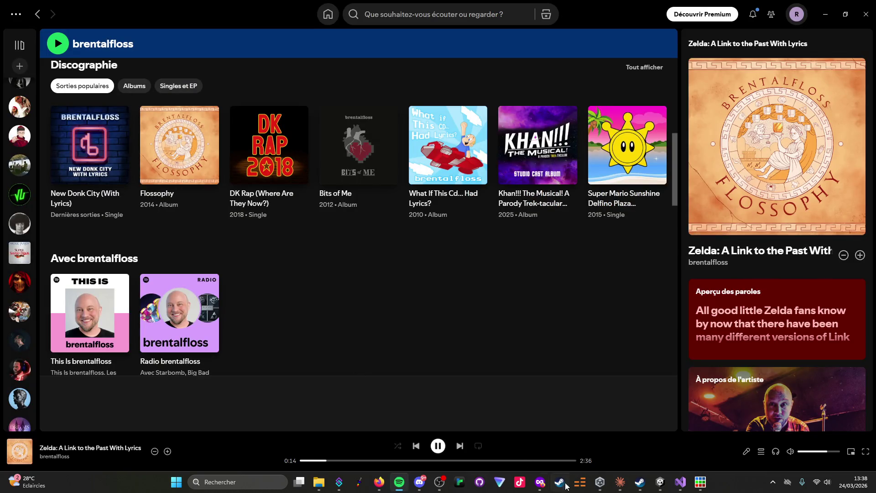
pyautogui.click(620, 482)
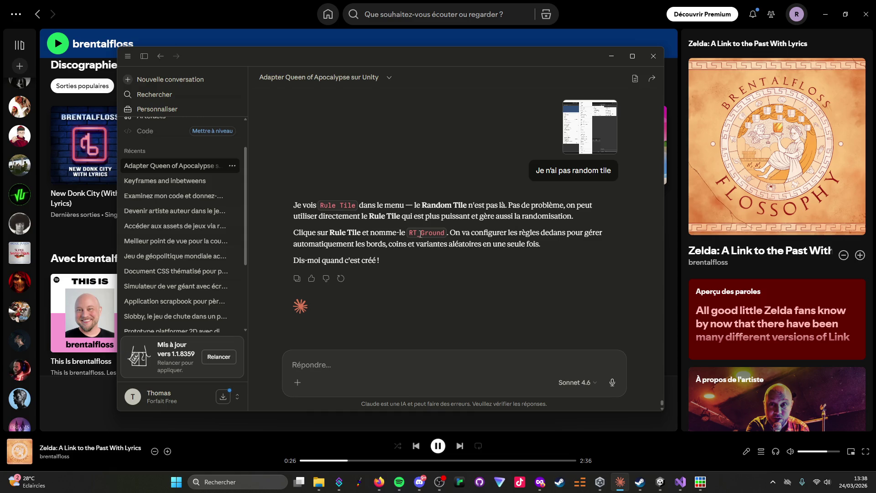
pyautogui.click(660, 482)
pyautogui.rightClick(253, 402)
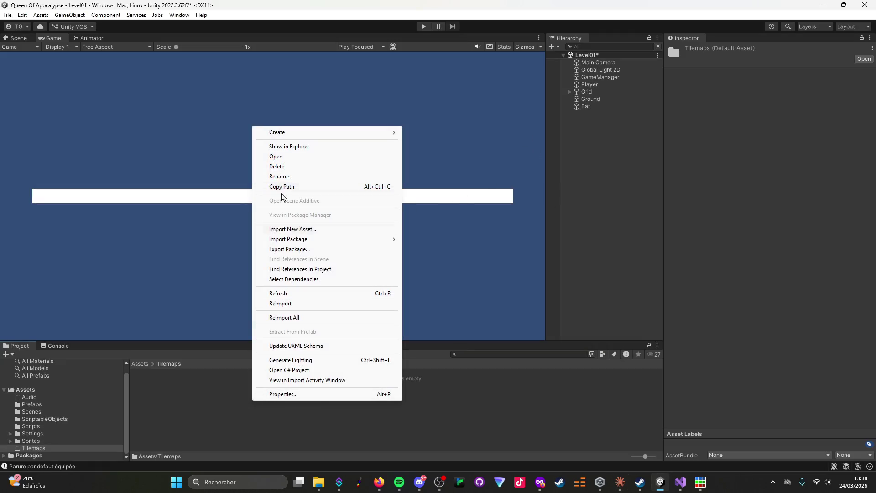
# Create a new Rule Tile asset from Create > 2D > Tiles in the Tilemaps folder.
pyautogui.moveTo(300, 136)
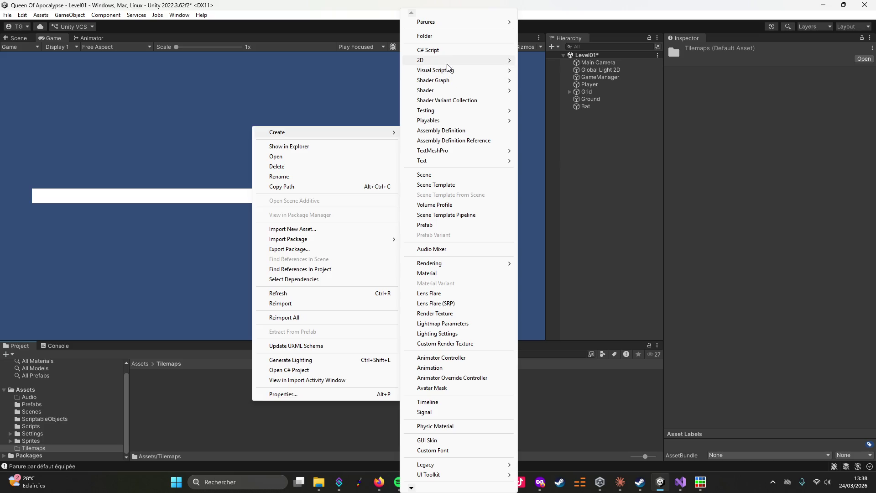
pyautogui.moveTo(449, 64)
pyautogui.moveTo(538, 71)
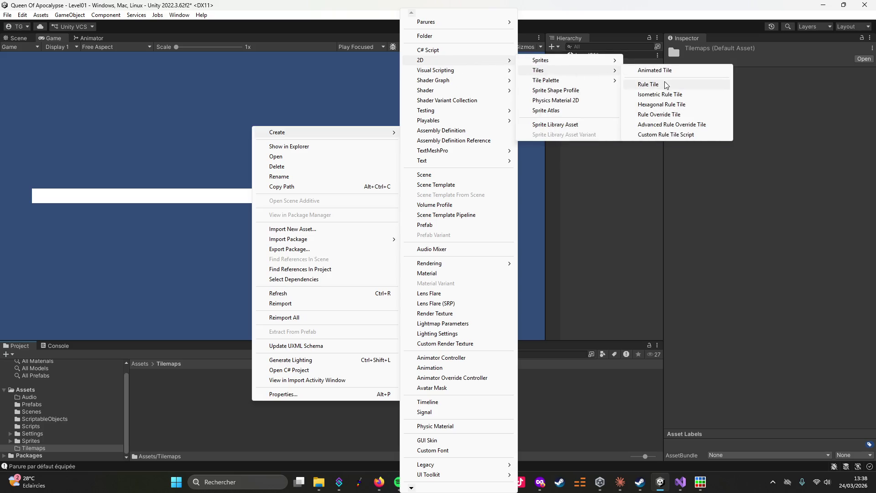
pyautogui.click(666, 81)
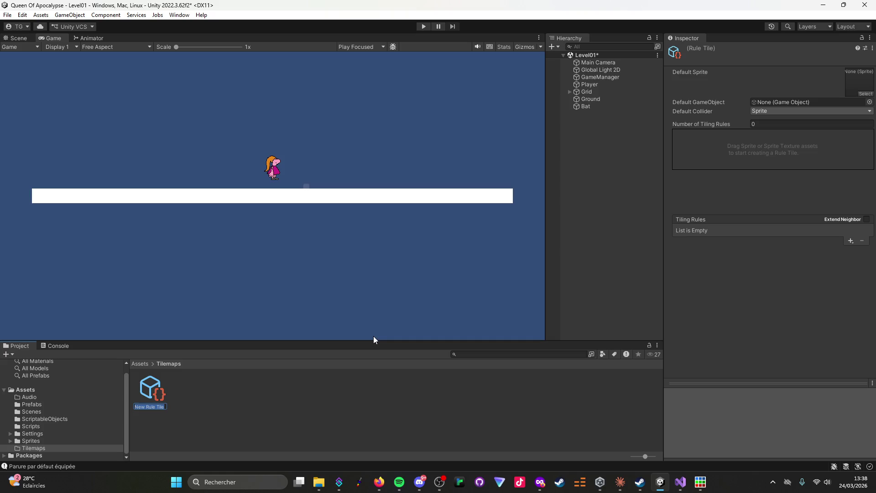
pyautogui.click(621, 482)
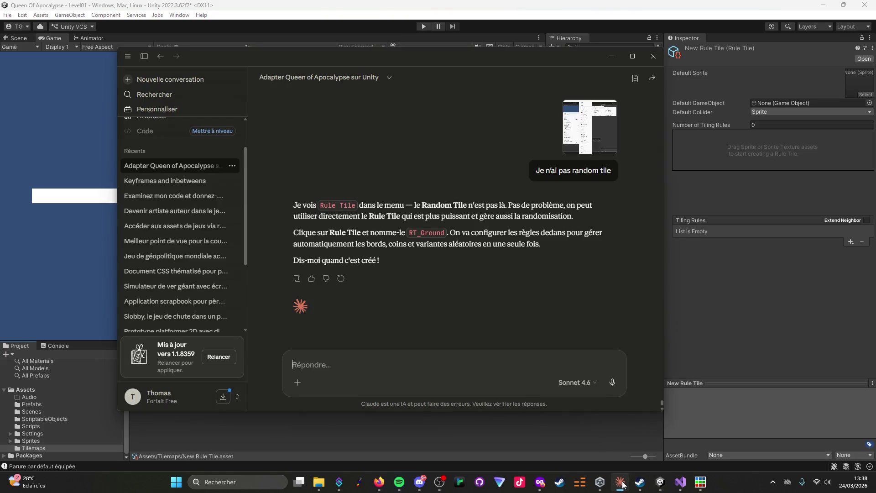
pyautogui.click(621, 483)
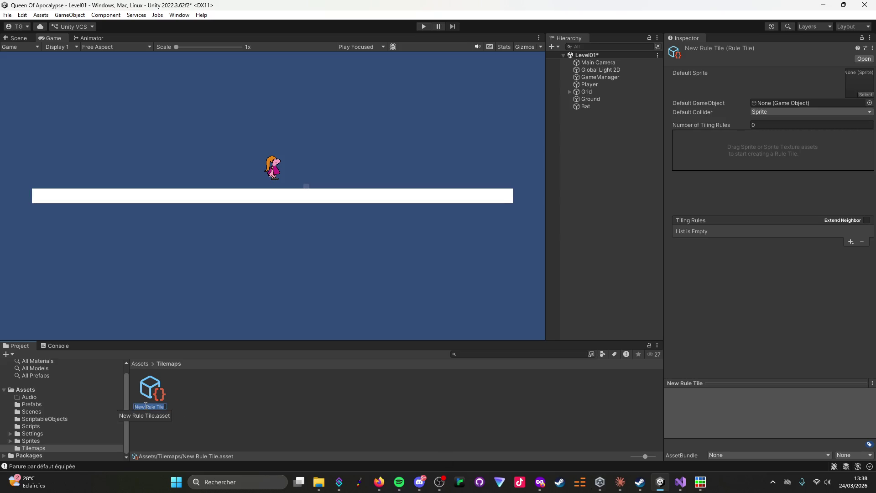
# Name the new Rule Tile RT_Ground and confirm the name.
pyautogui.write('RT-Ground')
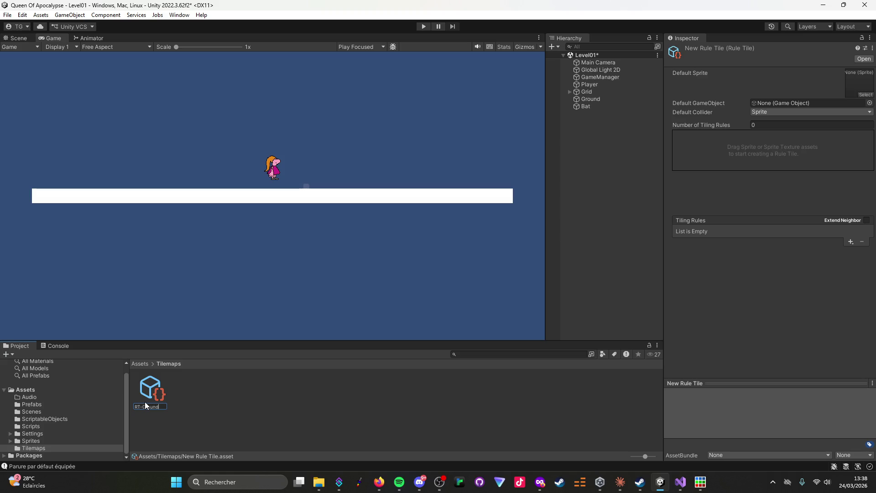
pyautogui.press('Return')
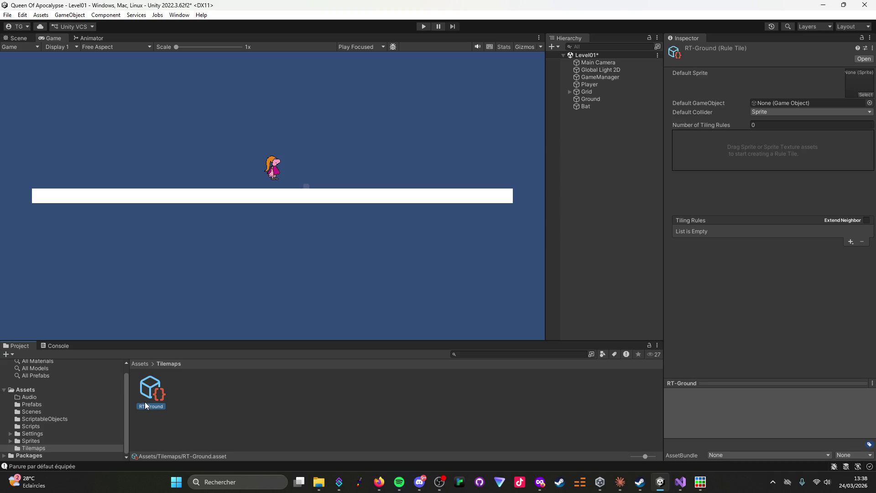
pyautogui.click(620, 482)
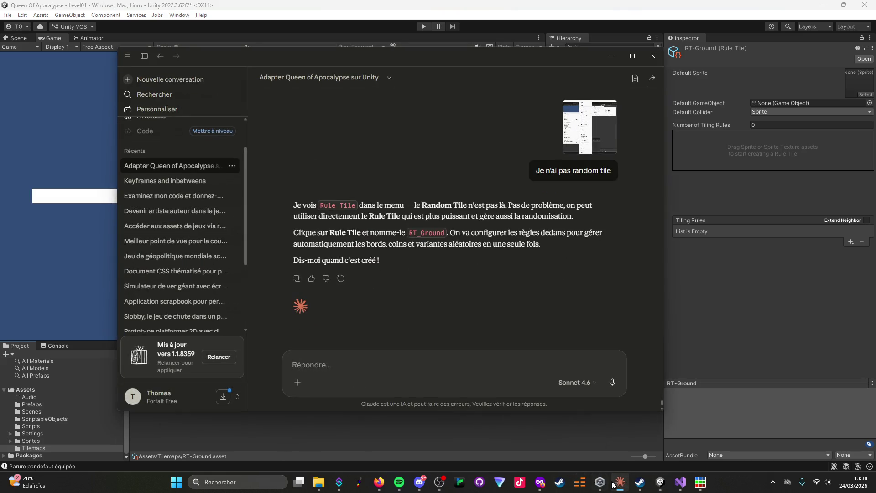
pyautogui.click(620, 482)
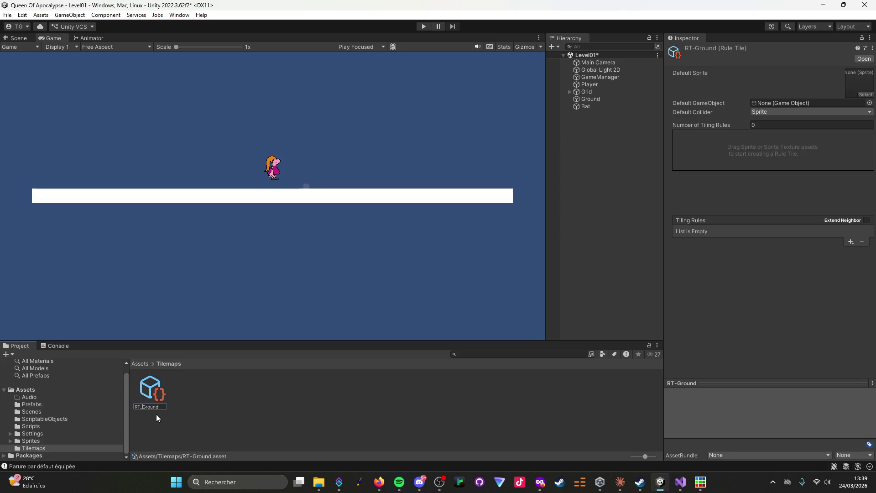
pyautogui.press('Return')
pyautogui.click(620, 482)
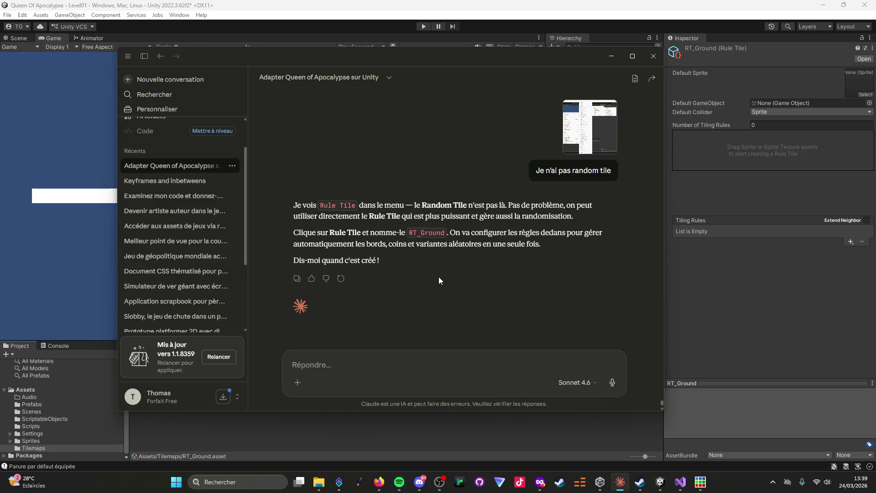
# Reply 'C'est bon' to Claude and go back to the Unity editor.
pyautogui.write("C'est bon")
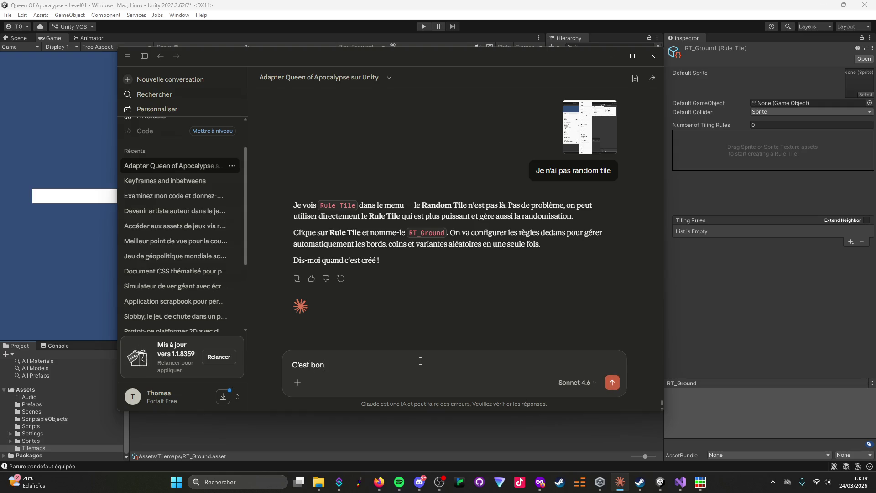
pyautogui.press('Return')
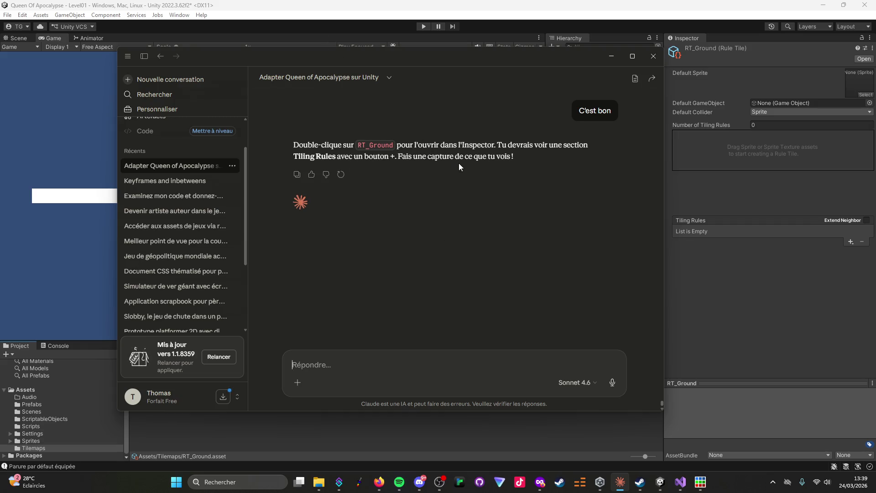
pyautogui.click(657, 483)
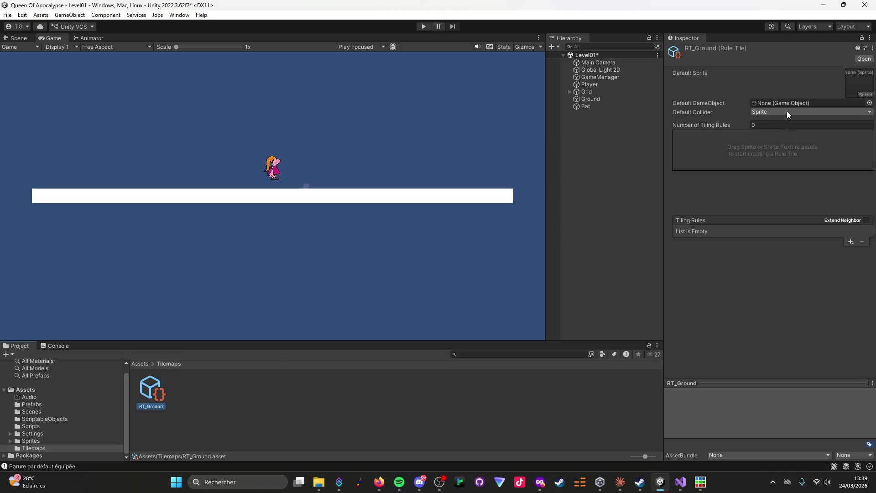
# Add one tiling rule to RT_Ground and snip its Inspector settings.
pyautogui.click(720, 234)
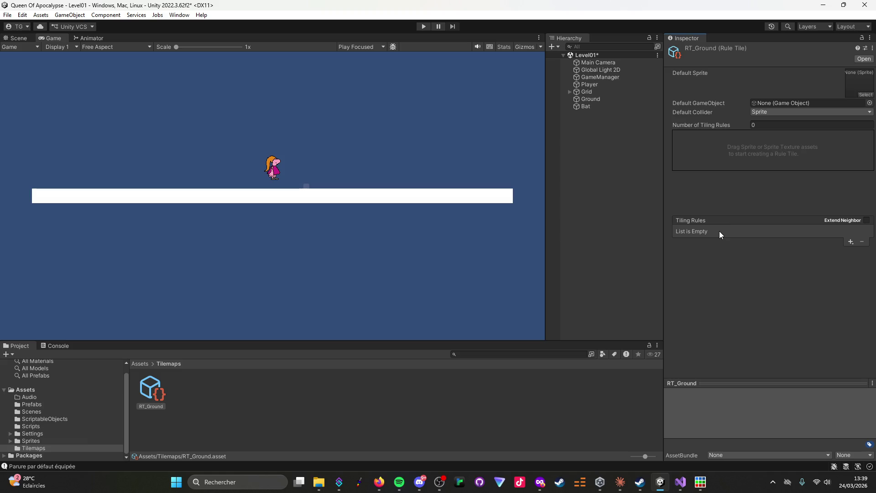
pyautogui.click(850, 242)
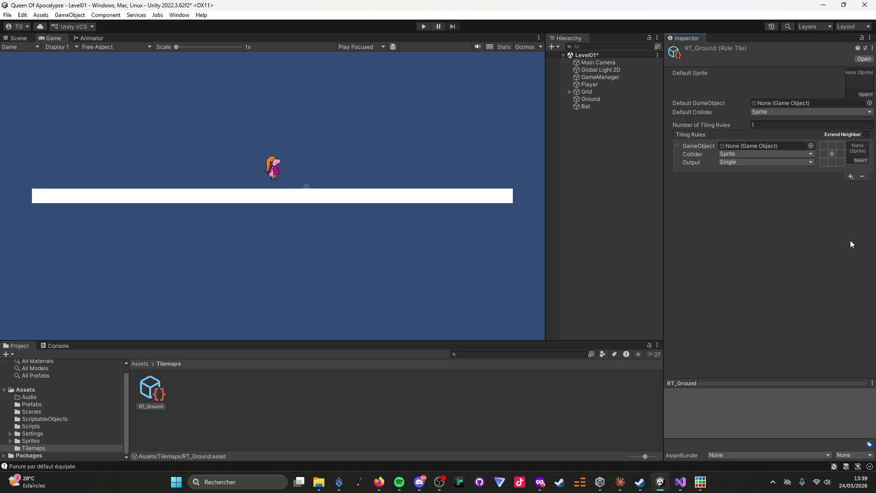
pyautogui.press('super+shift+s')
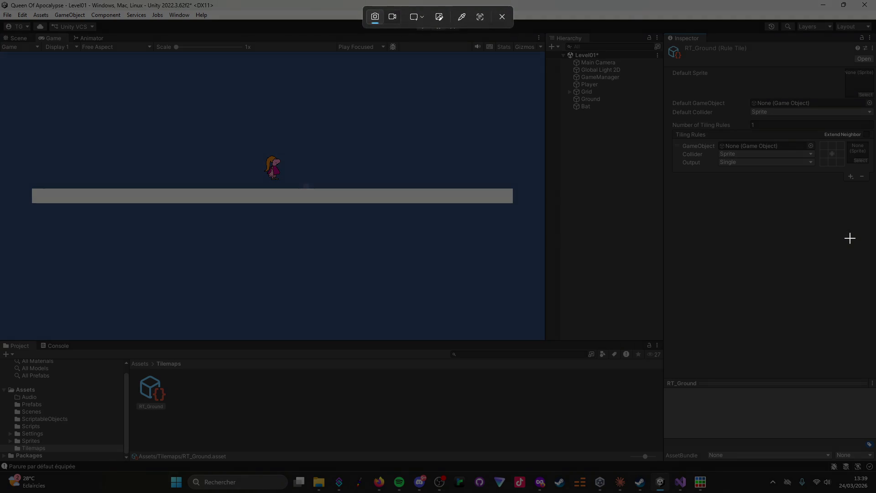
pyautogui.moveTo(875, 224)
pyautogui.mouseDown()
pyautogui.moveTo(710, 53)
pyautogui.moveTo(667, 35)
pyautogui.mouseUp()
# Paste the Inspector screenshot into the Claude reply field.
pyautogui.click(619, 481)
pyautogui.click(502, 398)
pyautogui.hotkey('ctrl', 'v')
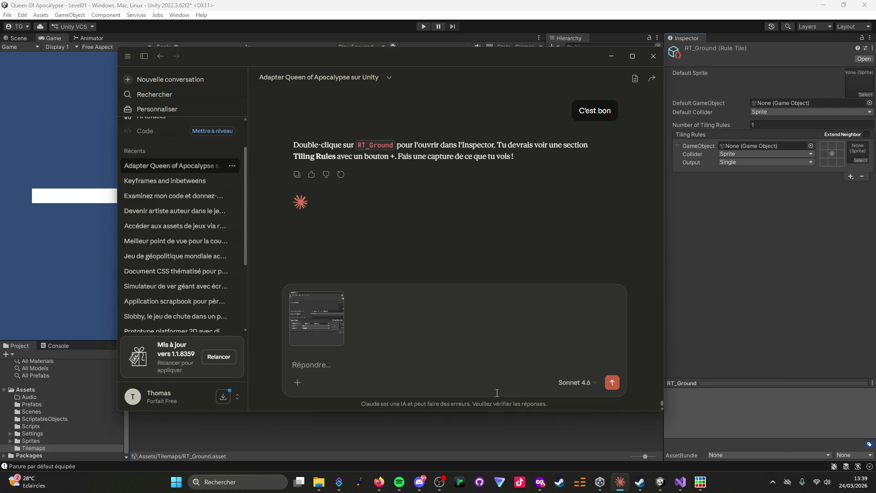
# Send the tiling-rule screenshot to Claude, then open the rule's Output choices.
pyautogui.press('Return')
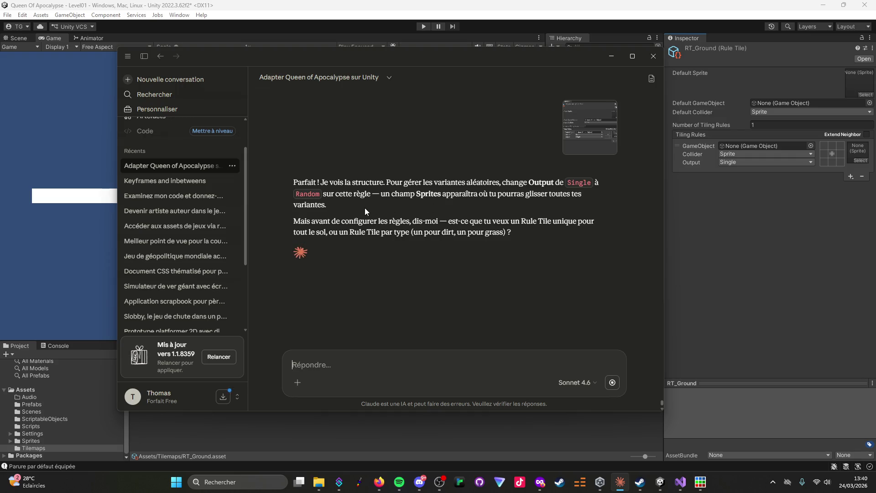
pyautogui.click(760, 161)
# Switch the tiling rule's Output from Single to Random, then return to the Claude chat.
pyautogui.click(739, 182)
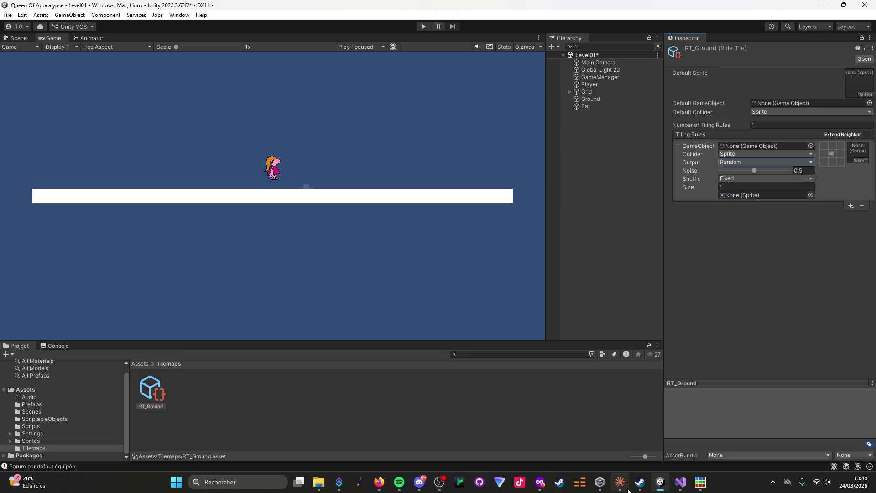
pyautogui.moveTo(623, 491)
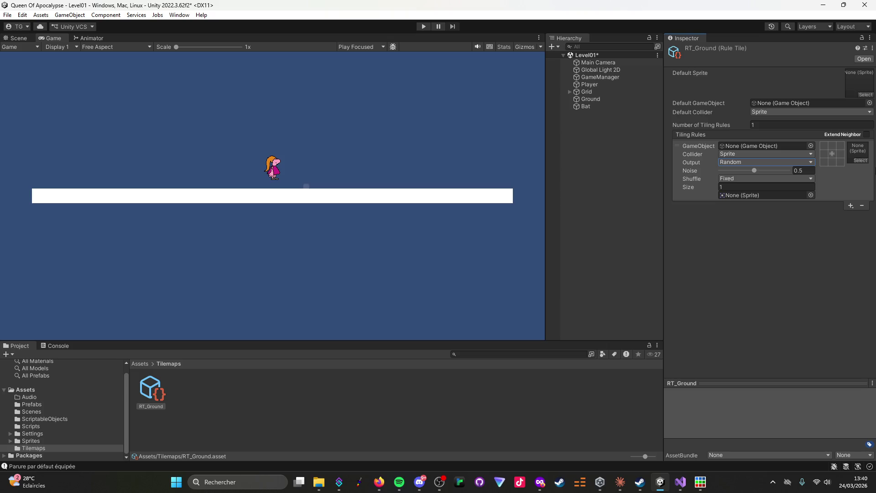
pyautogui.moveTo(538, 489)
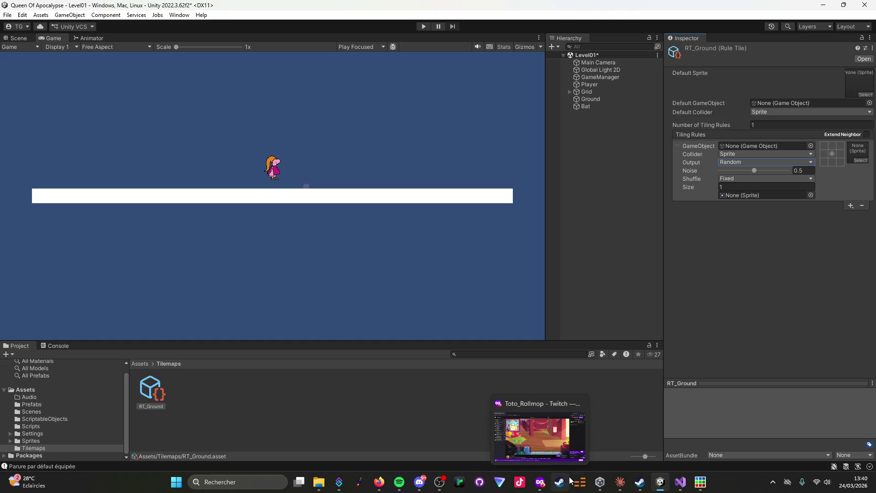
pyautogui.click(623, 486)
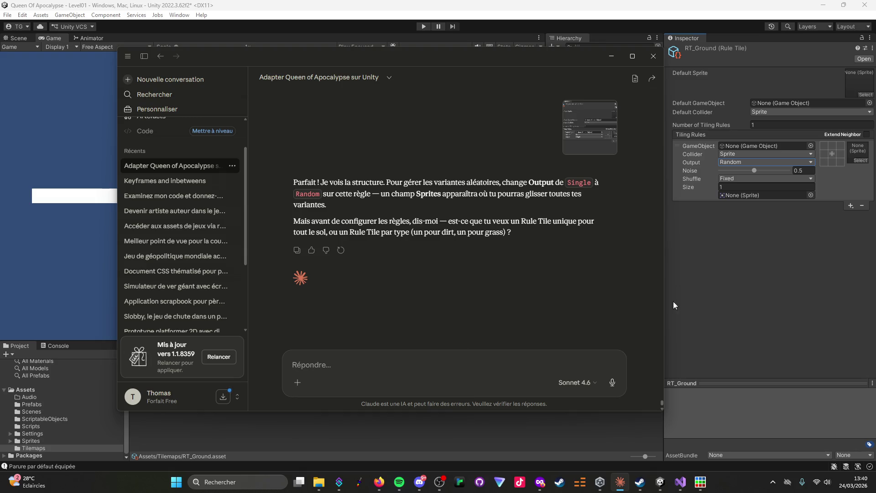
# Replace the drafted Claude reply with 'C'est selon s'il peut décider lui-même de la logique ou pas...'.
pyautogui.write('Je pense que')
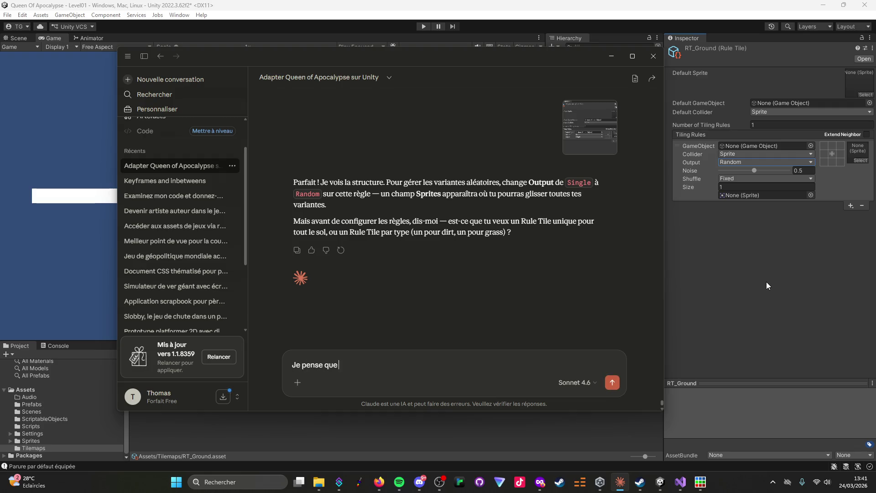
pyautogui.write(" c'est mieux de")
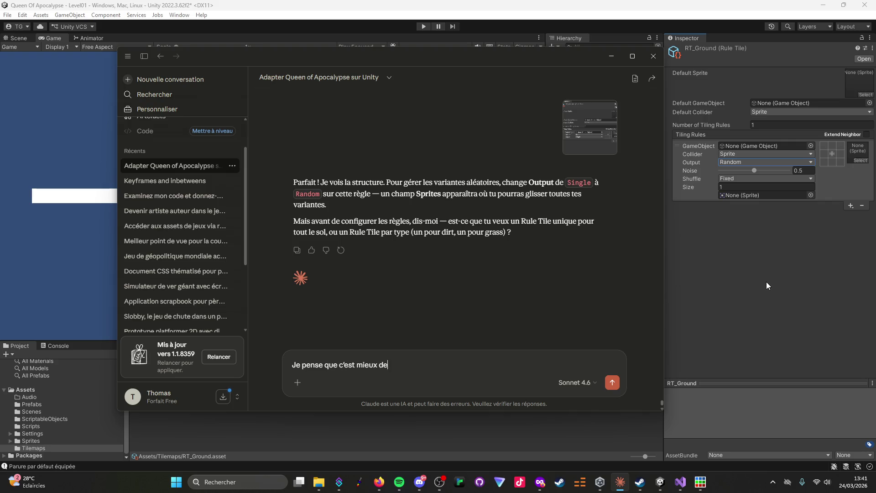
pyautogui.write(' faire en')
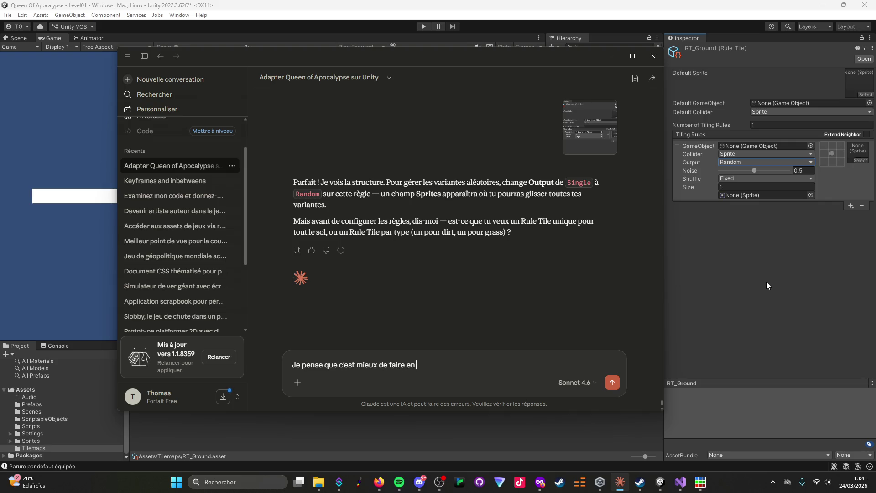
pyautogui.hotkey('ctrl', 'a')
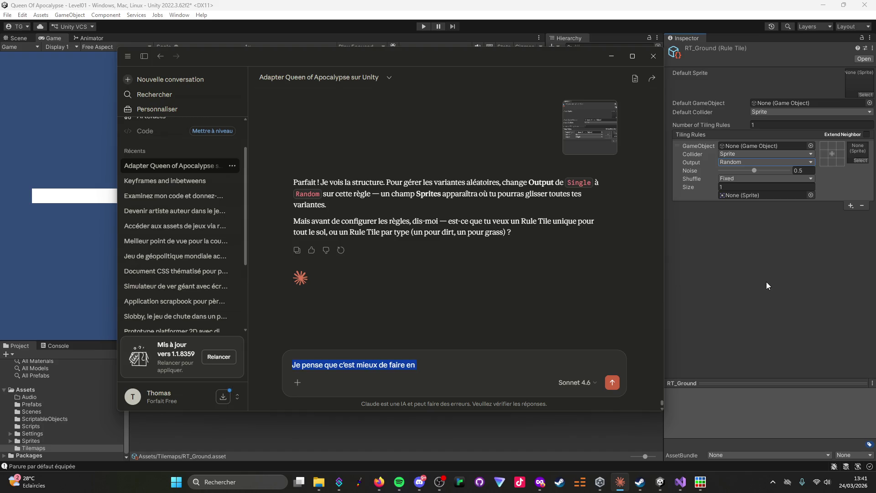
pyautogui.write("C'est selon s'il peut décider lui-même ")
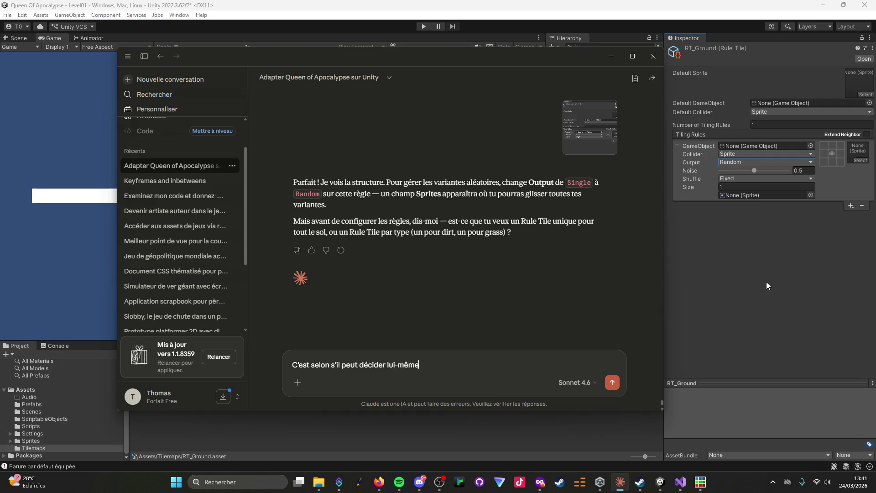
pyautogui.write('de la lo')
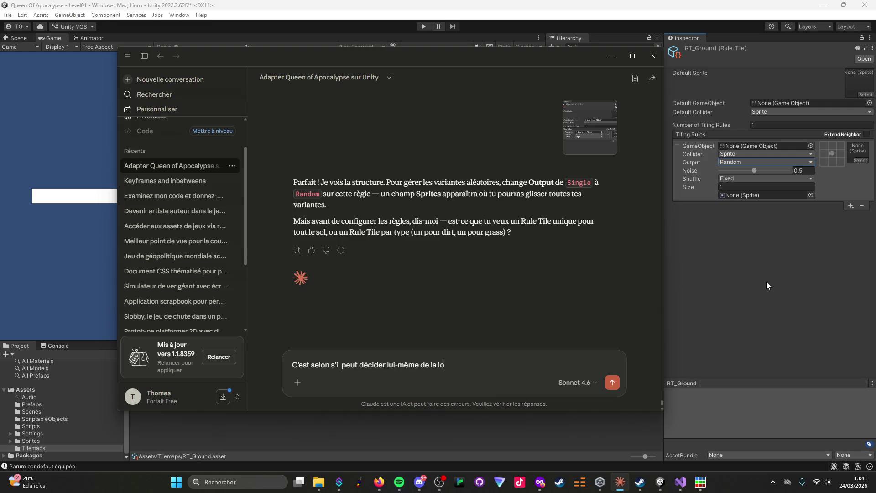
pyautogui.write('gique ')
pyautogui.write("ou pas. Dans l'idéal,")
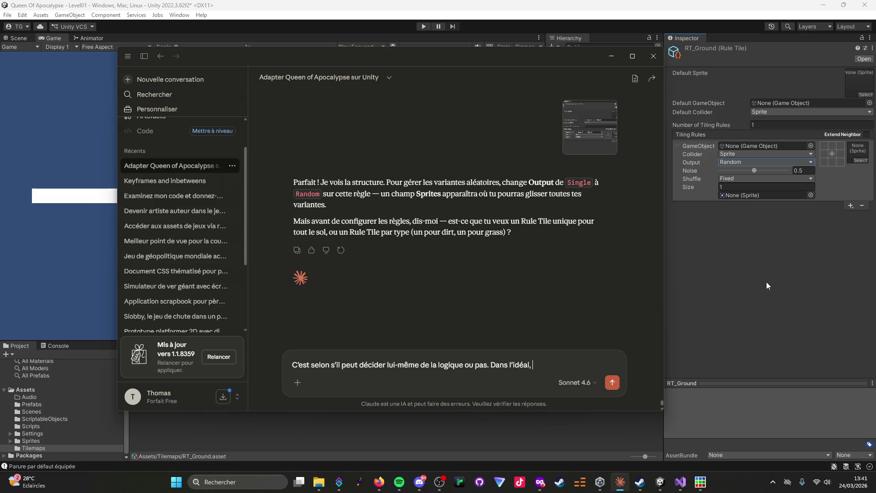
pyautogui.write(' je')
pyautogui.write(' verrais b')
pyautogui.write('ien')
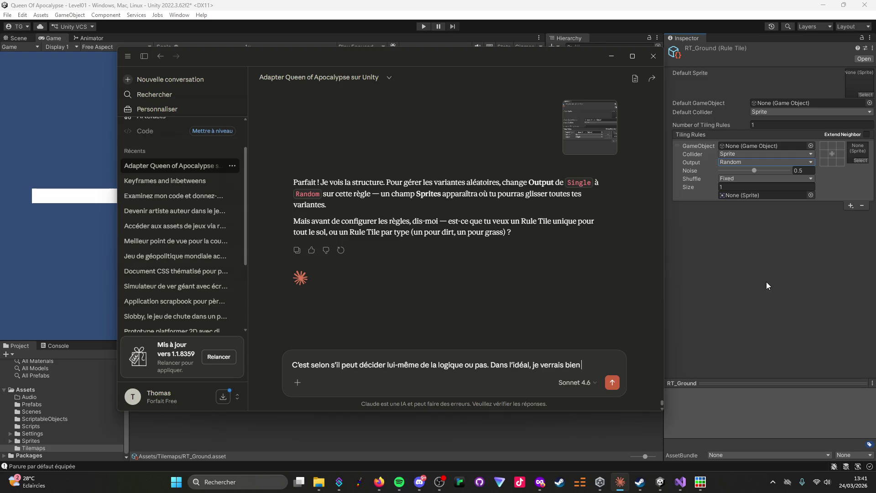
pyautogui.write(' quelque chose')
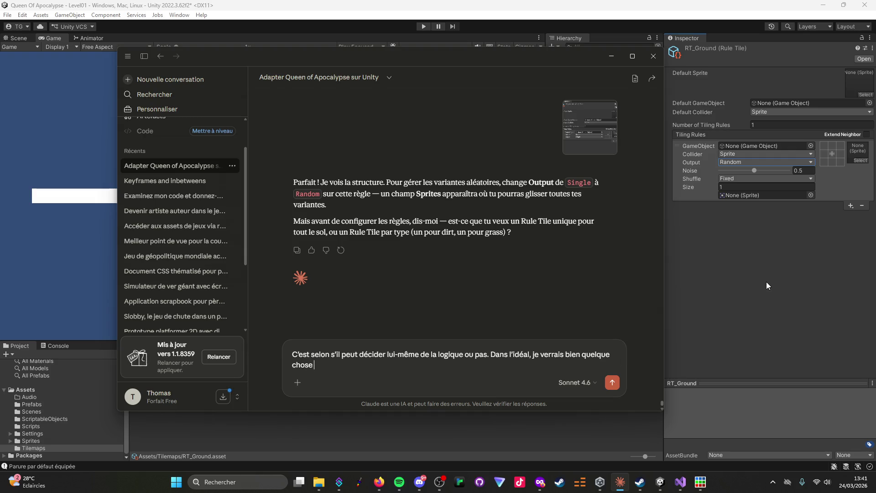
pyautogui.write(' qui épouse ')
pyautogui.write('les formes')
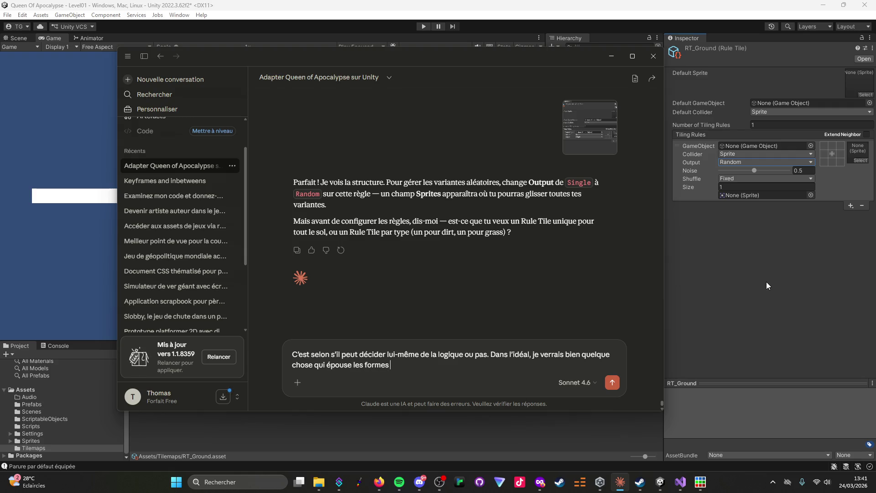
pyautogui.write(' du')
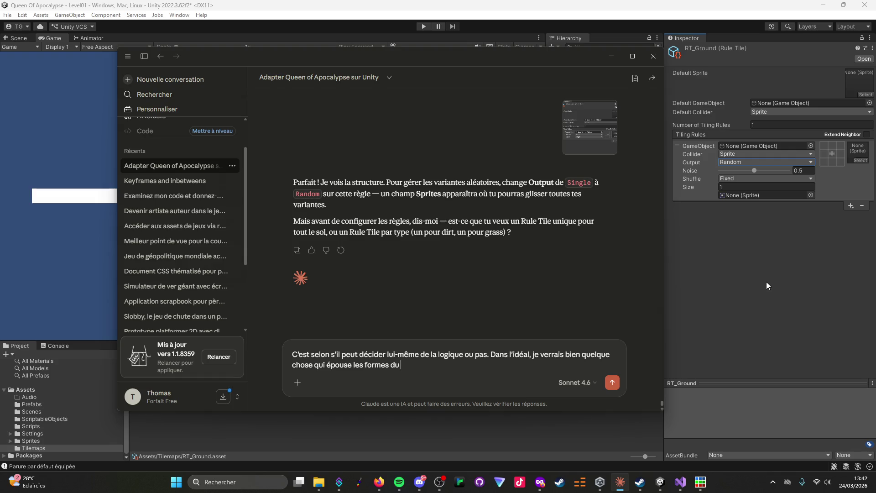
# Replace the unfinished sentence with 'Par exemple sur un contour, en respectant la gravité, il faudrait qu'il respecte les règles suivantes' and start a new line.
pyautogui.hotkey('ctrl', 'shift', 'Left')
pyautogui.hotkey('ctrl', 'shift', 'Left')
pyautogui.hotkey('ctrl', 'shift', 'Left')
pyautogui.write('Par')
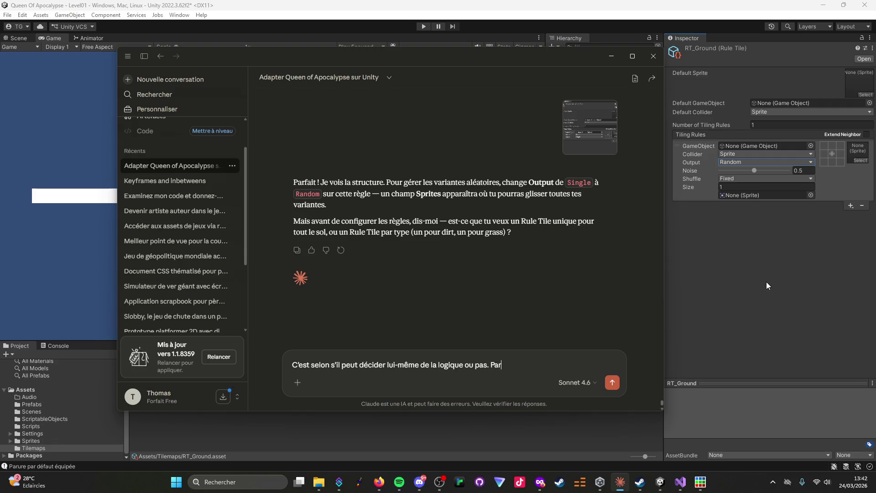
pyautogui.write(' exemple faire un c')
pyautogui.write('on')
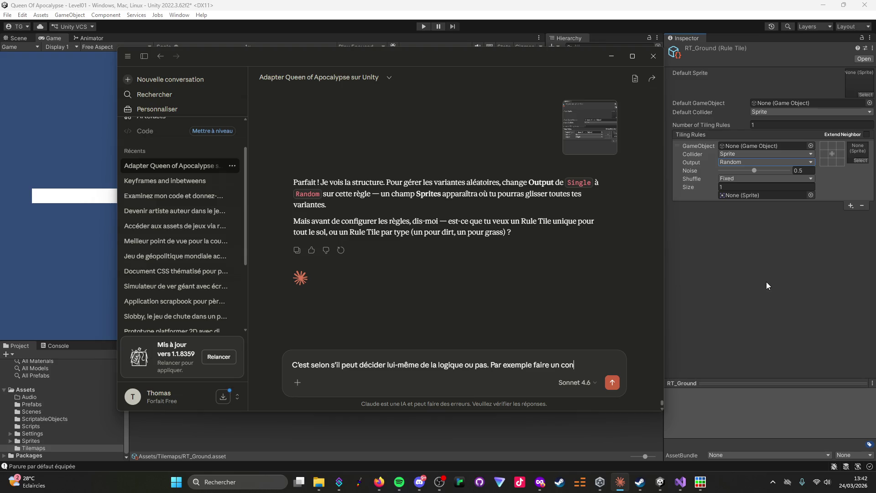
pyautogui.press('BackSpace')
pyautogui.press('BackSpace')
pyautogui.press('BackSpace')
pyautogui.write('sur un')
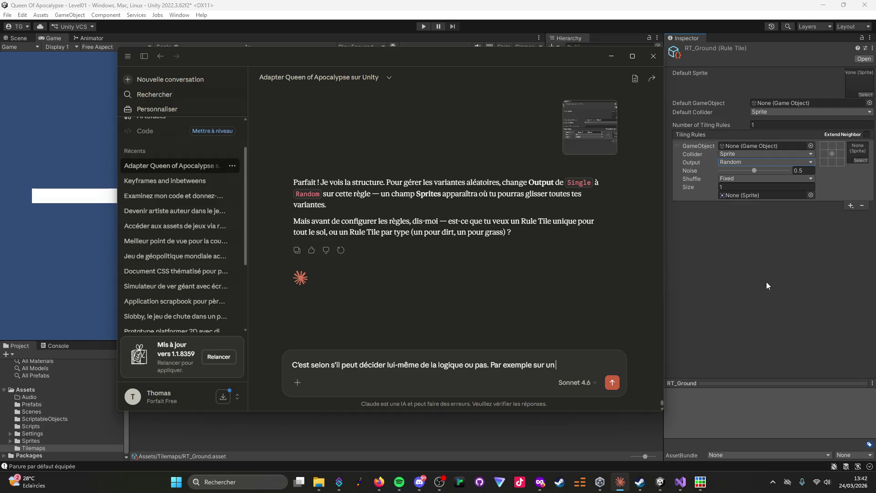
pyautogui.write(' contour')
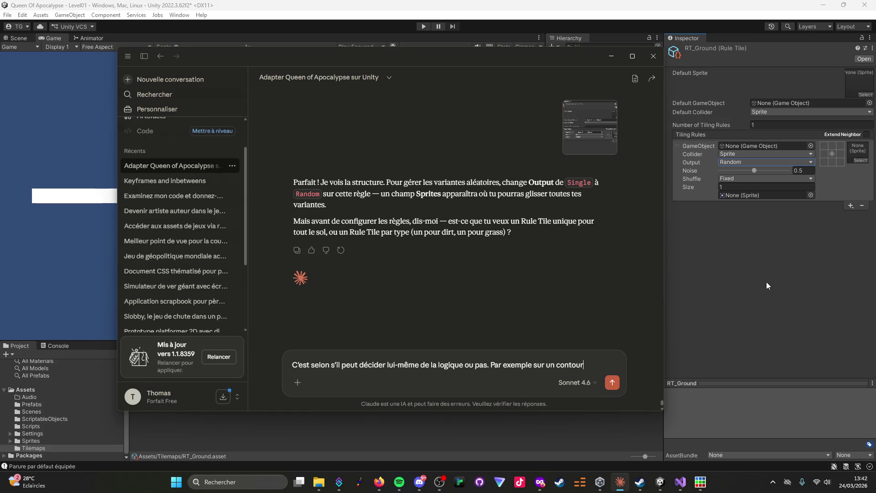
pyautogui.write(", en respectant la gravité, il faudrait qu'il")
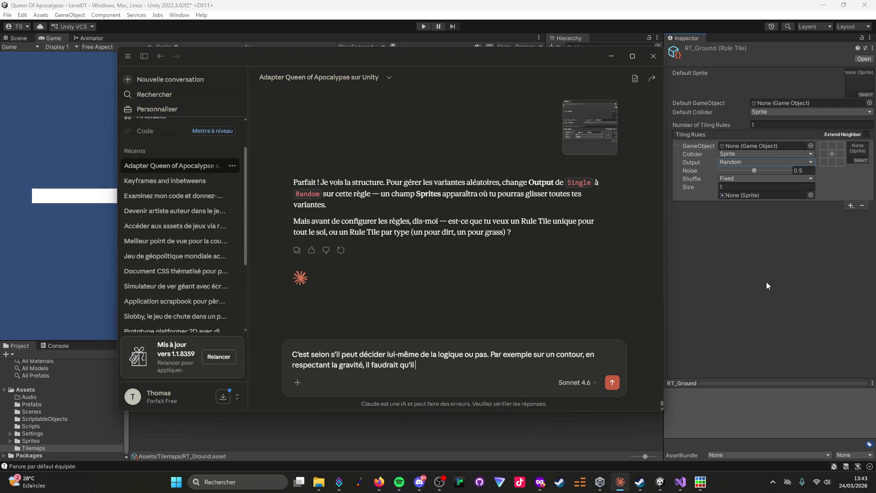
pyautogui.write(' respect')
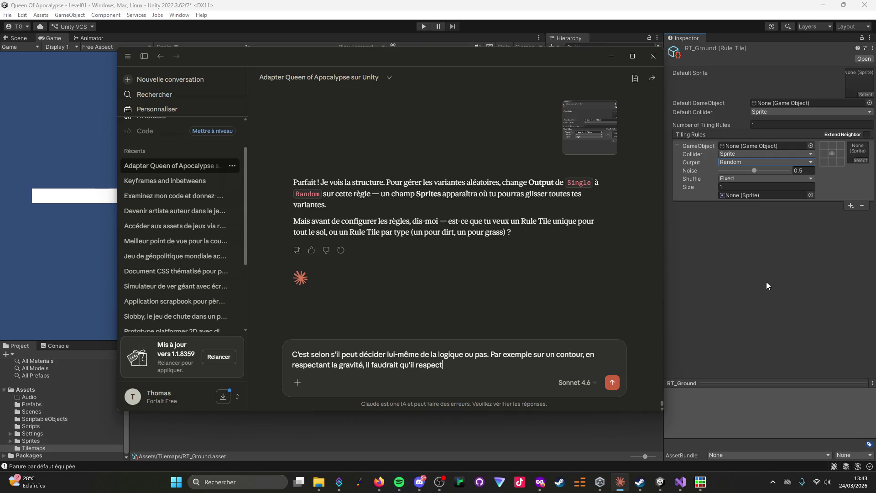
pyautogui.write('e les règles sui')
pyautogui.write('vantes :')
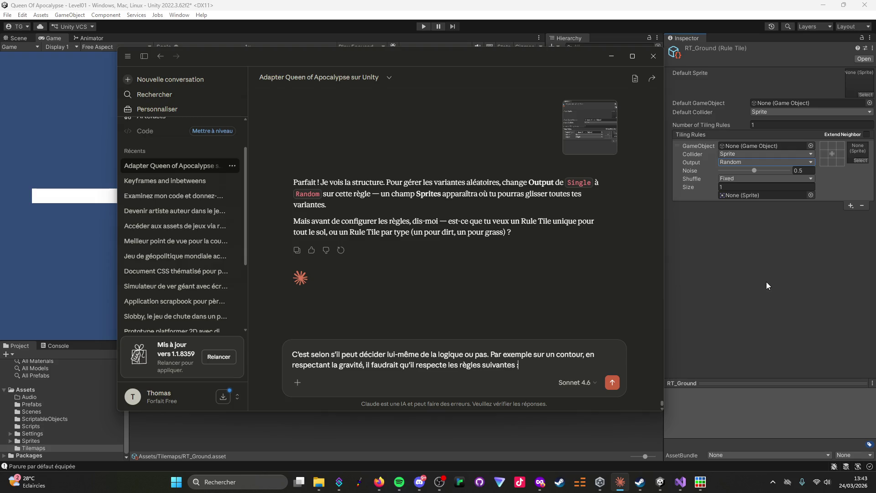
pyautogui.hotkey('shift', 'Return')
# Begin the first rule: 'Si c'est la tile juste au dessus de la tile la plus haute de type'.
pyautogui.write('Si le ')
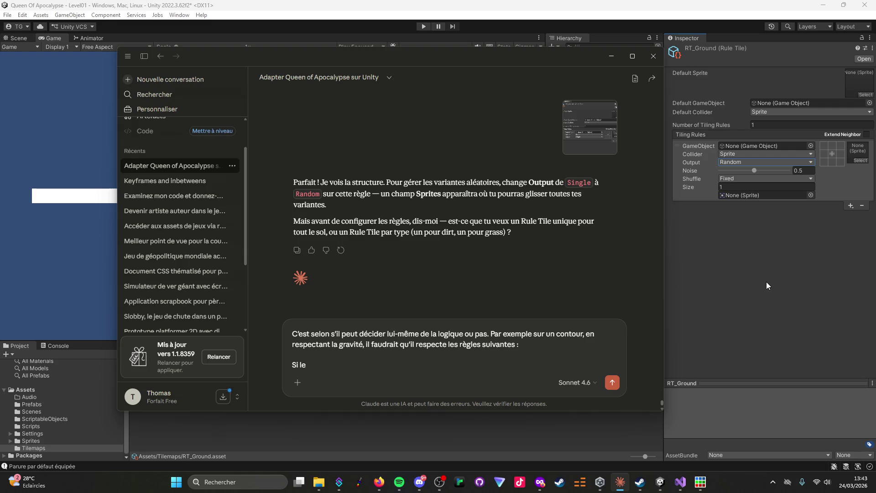
pyautogui.write('sol')
pyautogui.write(' est au de')
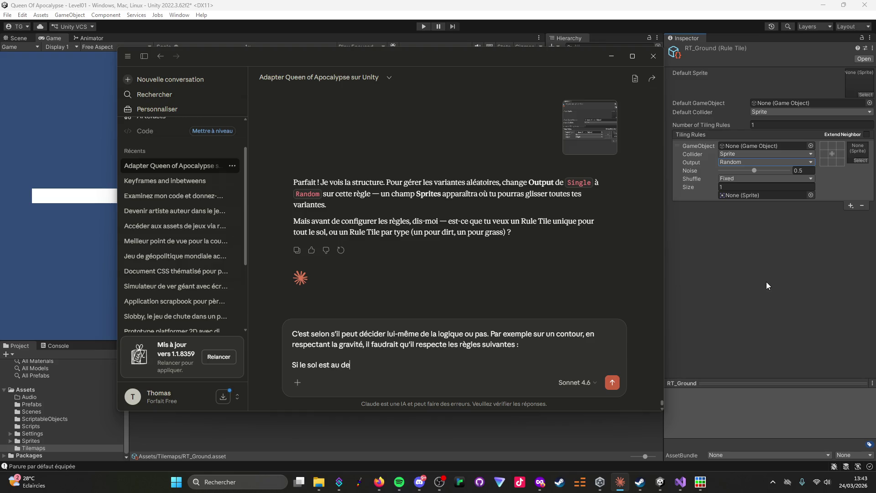
pyautogui.write('ssous')
pyautogui.press('BackSpace')
pyautogui.press('BackSpace')
pyautogui.press('BackSpace')
pyautogui.press('BackSpace')
pyautogui.press('BackSpace')
pyautogui.press('BackSpace')
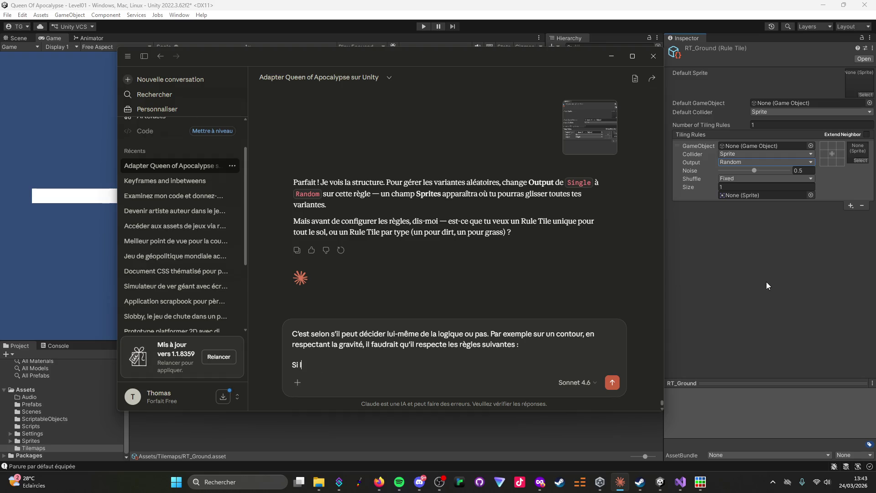
pyautogui.write("c'est l")
pyautogui.write('a tile la')
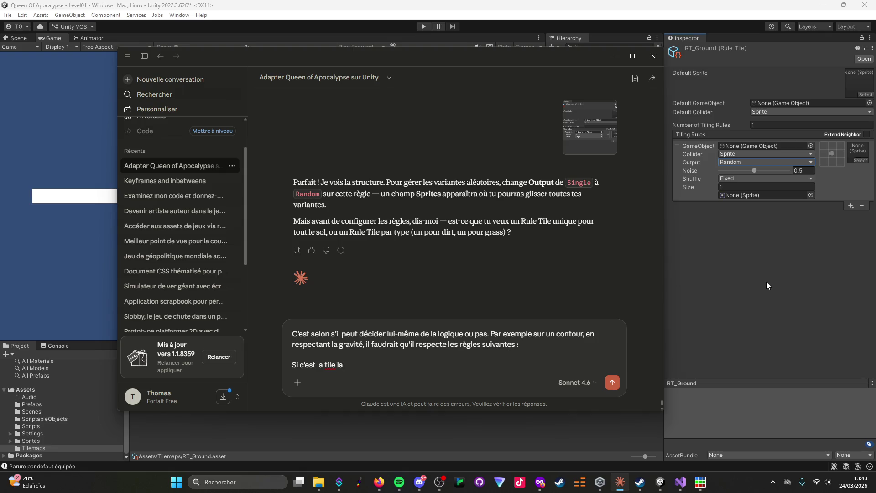
pyautogui.write(' plus haute')
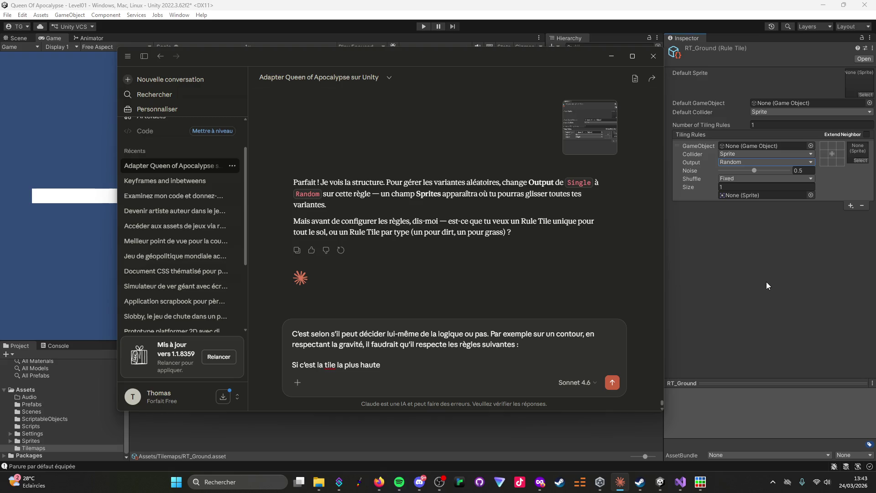
pyautogui.press('BackSpace')
pyautogui.press('BackSpace')
pyautogui.press('BackSpace')
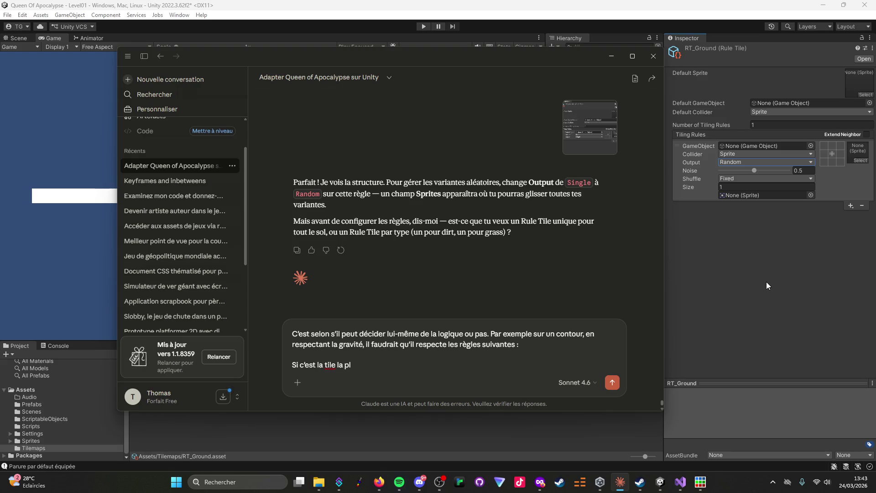
pyautogui.press('BackSpace')
pyautogui.press('BackSpace')
pyautogui.press('BackSpace')
pyautogui.write('juste au dessus de la tile le')
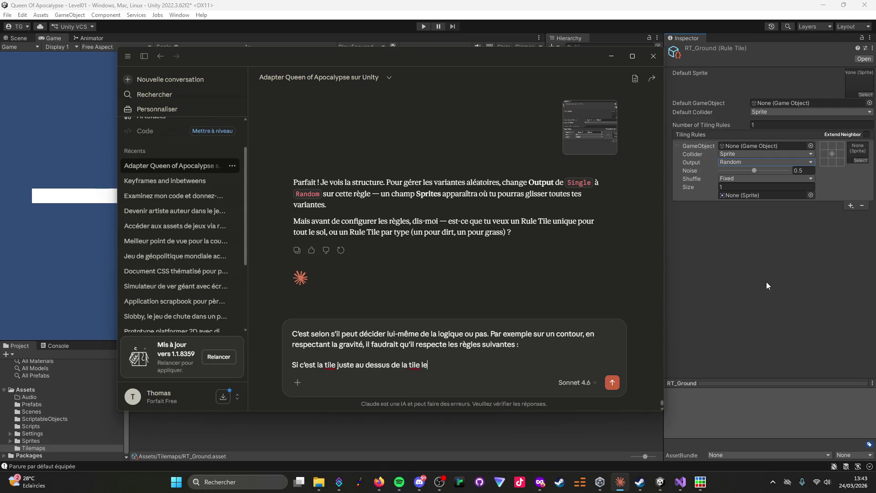
pyautogui.press('BackSpace')
pyautogui.write('a plus haute de typo')
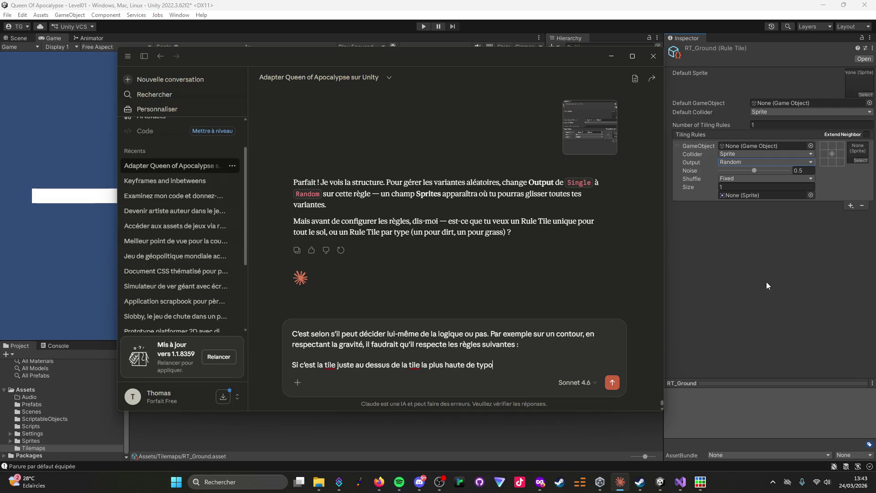
pyautogui.press('BackSpace')
# Finish the rule: '"ground", alors ça peut être n'importe quelle tile du sous dossier grasstop'.
pyautogui.write('e "grou')
pyautogui.write('nd",')
pyautogui.write(' alors')
pyautogui.write(' ç')
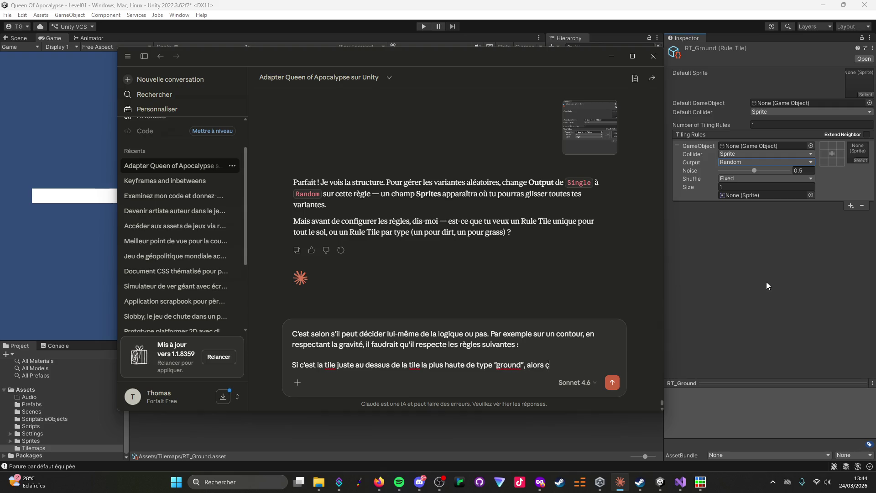
pyautogui.write('a peut être n')
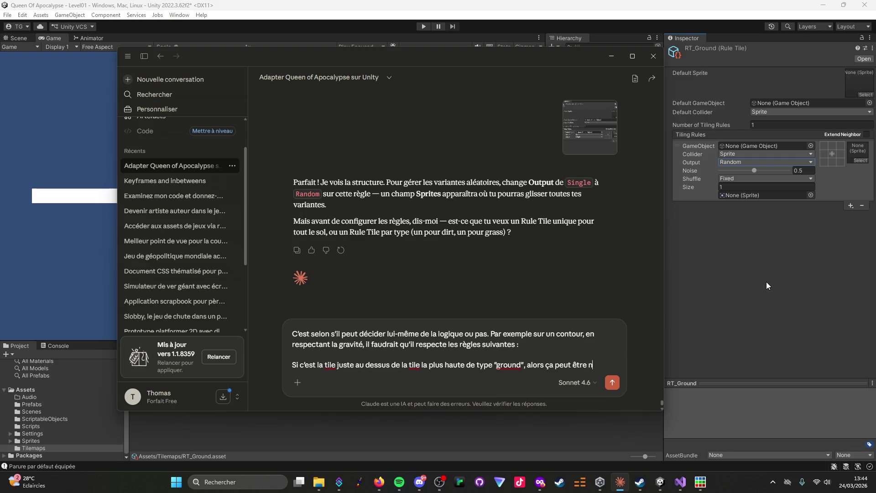
pyautogui.write("'importe quelle tiles")
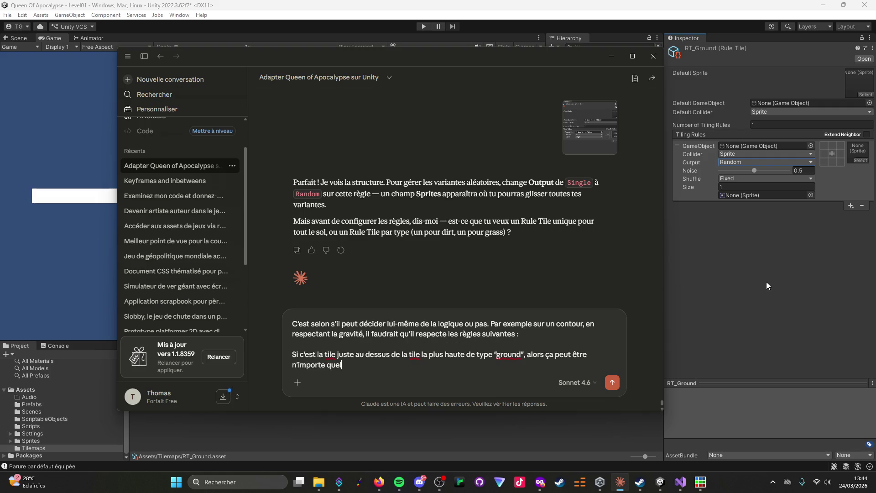
pyautogui.press('BackSpace')
pyautogui.write('de type')
pyautogui.write(' grasstop')
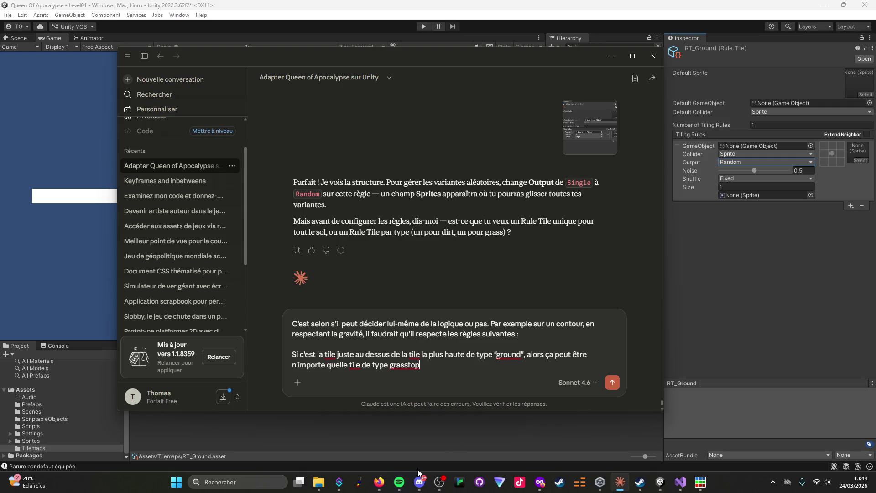
pyautogui.press('BackSpace')
pyautogui.press('BackSpace')
pyautogui.press('BackSpace')
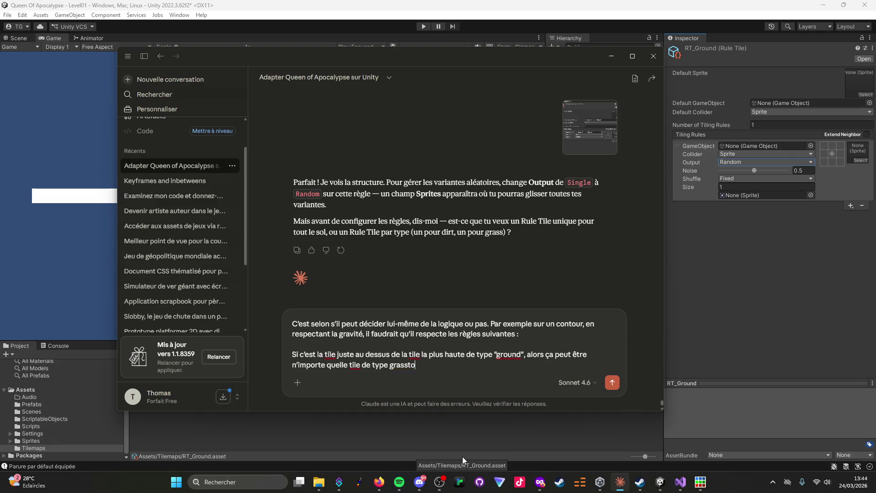
pyautogui.press('BackSpace')
pyautogui.press('BackSpace')
pyautogui.press('BackSpace')
pyautogui.write('u sous dossier grass')
pyautogui.write('top')
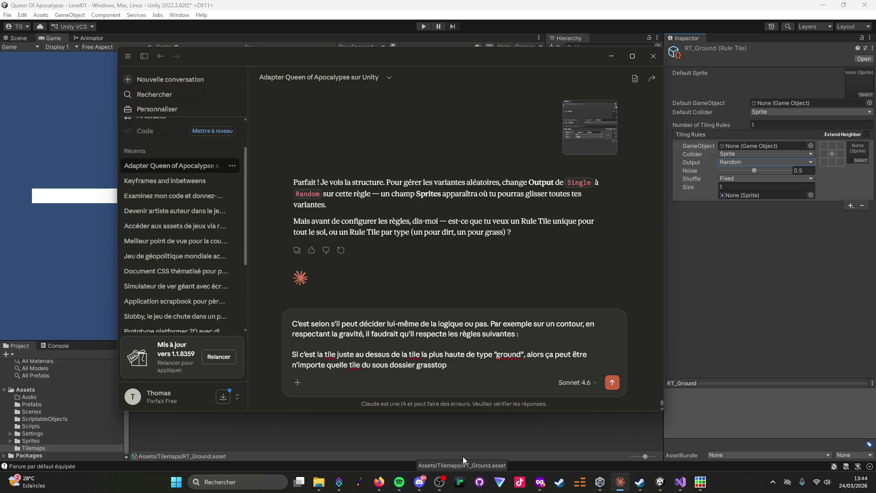
# Bring the File Explorer folder window to the front.
pyautogui.moveTo(378, 488)
pyautogui.click(319, 482)
pyautogui.click(318, 482)
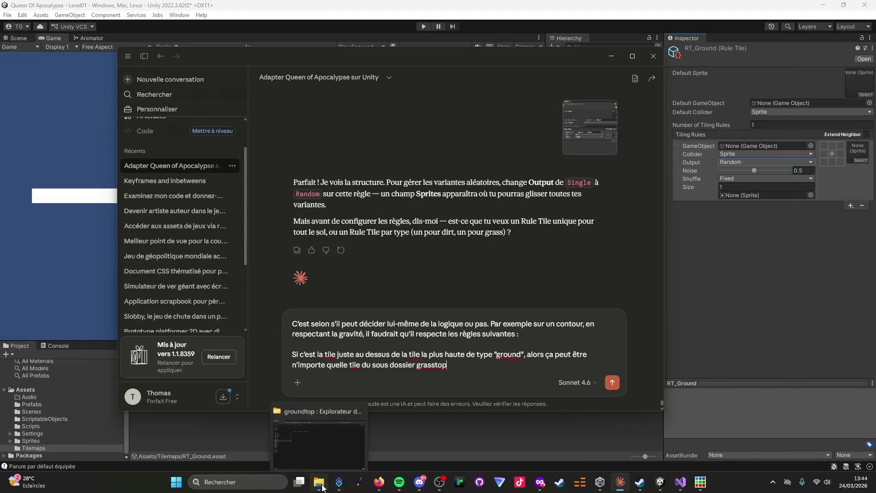
# Go to the Ground\top folder in QoA Assets - Piskel in File Explorer.
pyautogui.click(321, 488)
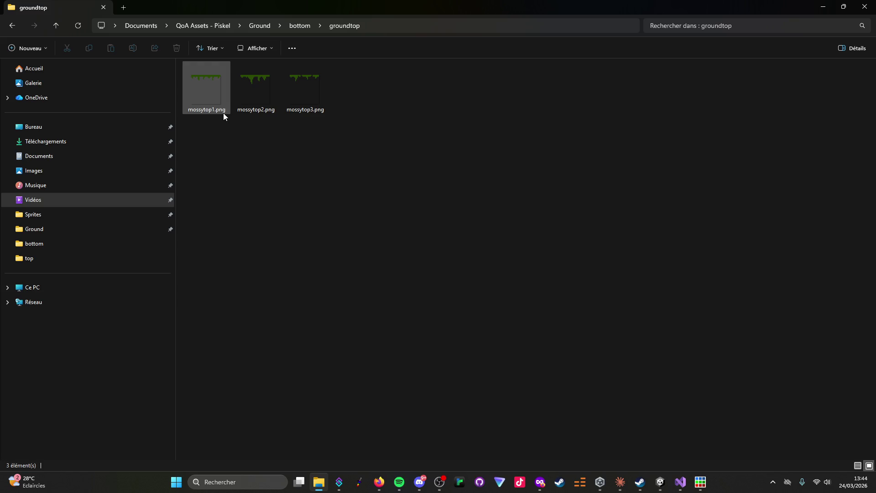
pyautogui.click(258, 27)
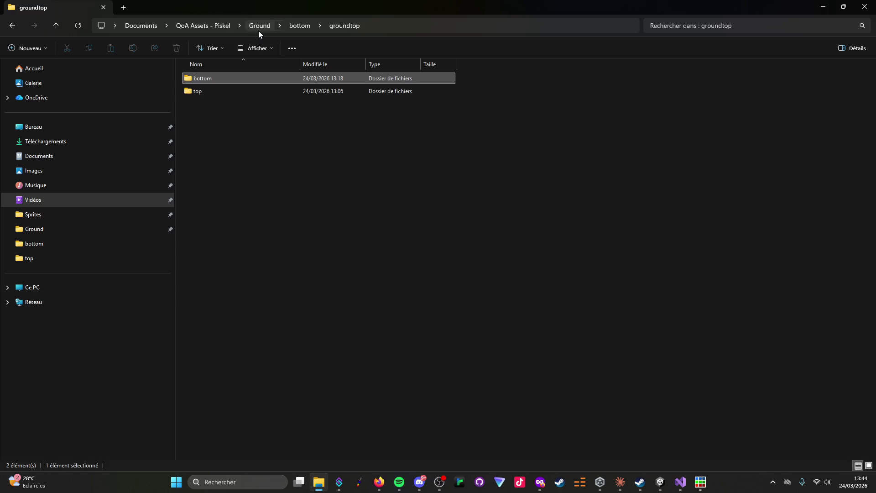
pyautogui.doubleClick(219, 91)
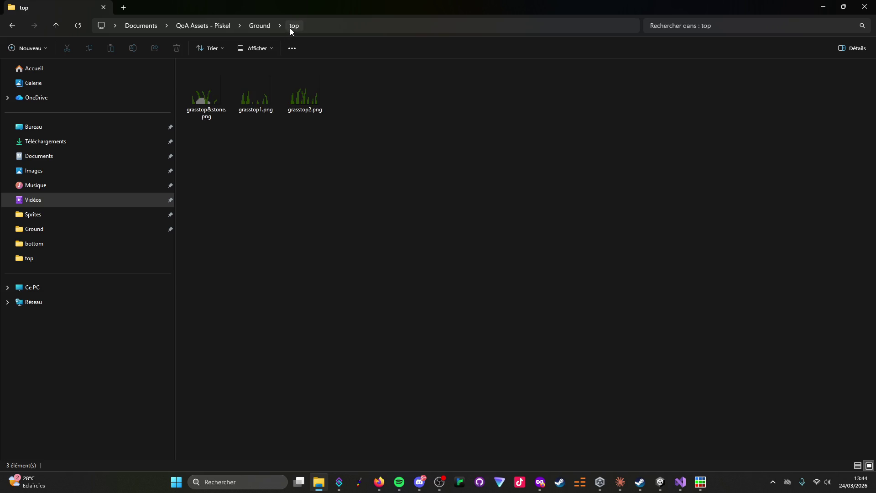
# Create a grasstop folder inside top and move the three grass PNGs into it.
pyautogui.rightClick(268, 153)
pyautogui.moveTo(307, 159)
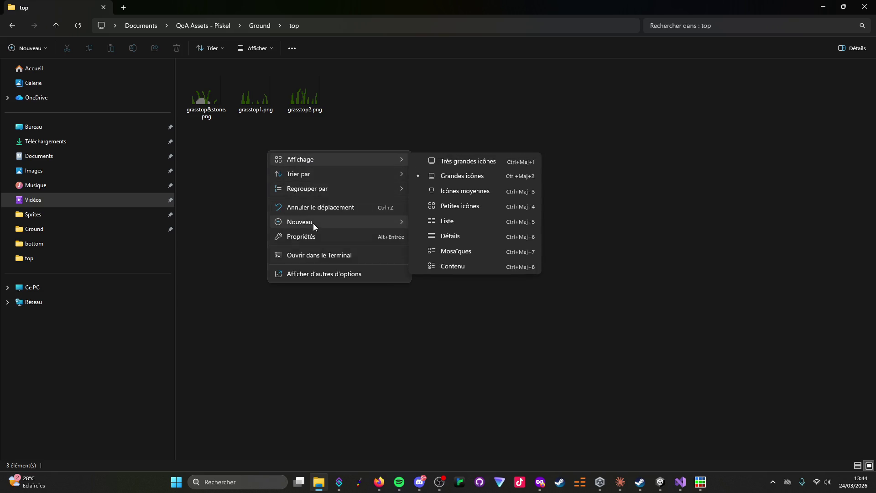
pyautogui.moveTo(314, 223)
pyautogui.click(428, 222)
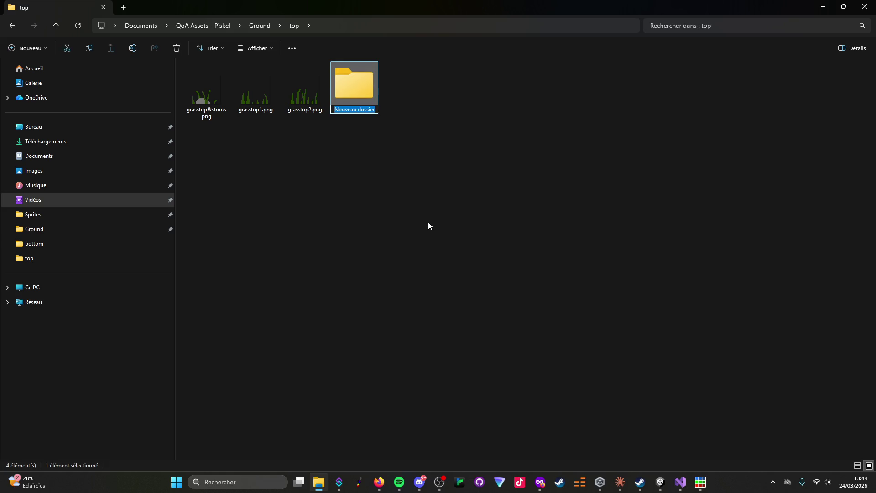
pyautogui.write('grasstop')
pyautogui.press('Return')
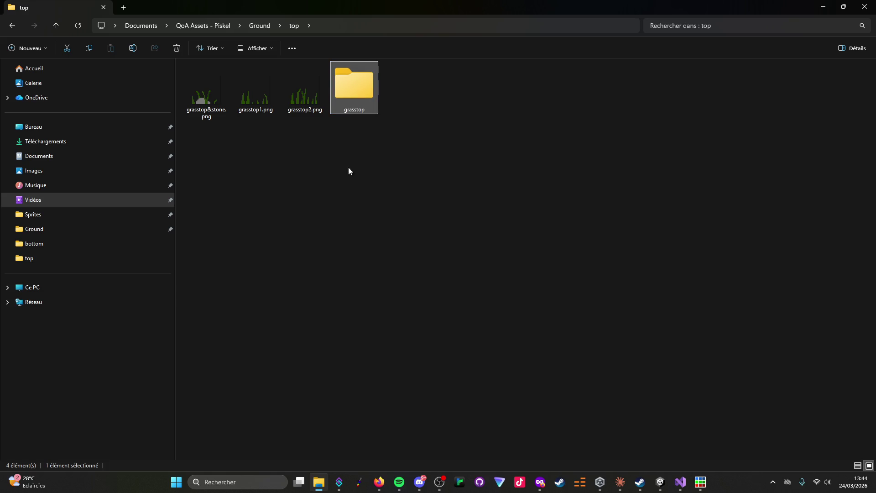
pyautogui.click(307, 94)
pyautogui.keyDown('shift'); pyautogui.click(221, 110); pyautogui.keyUp('shift')
pyautogui.moveTo(317, 93)
pyautogui.mouseDown()
pyautogui.moveTo(356, 96)
pyautogui.moveTo(357, 111)
pyautogui.mouseUp()
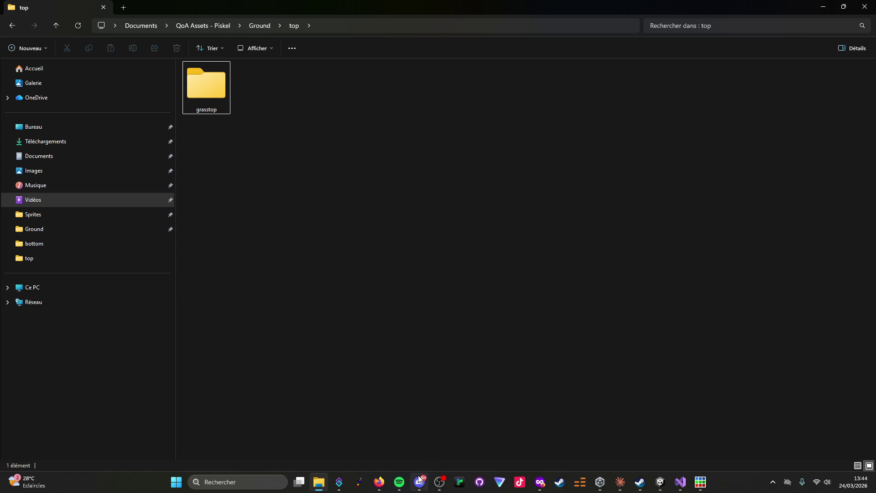
pyautogui.moveTo(420, 482)
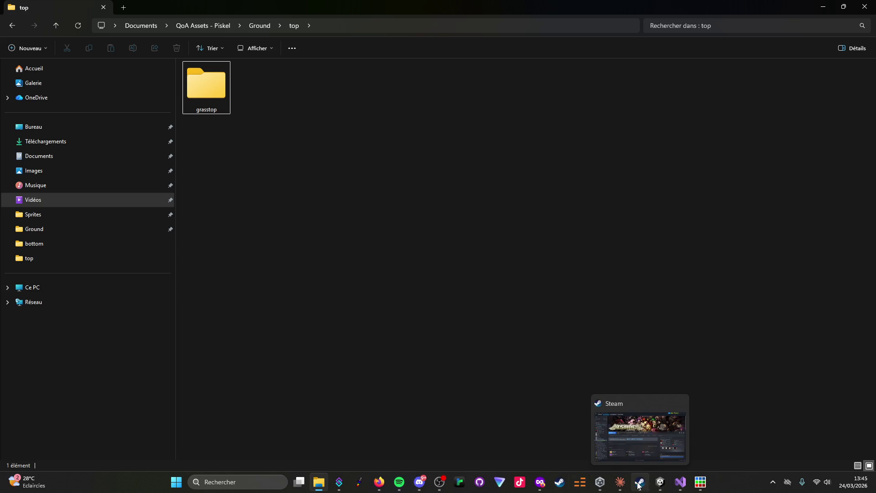
pyautogui.moveTo(660, 483)
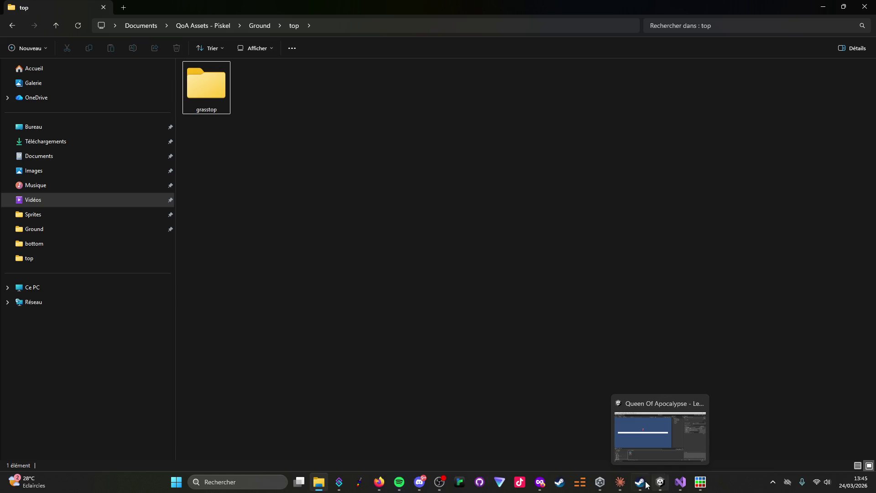
pyautogui.moveTo(620, 482)
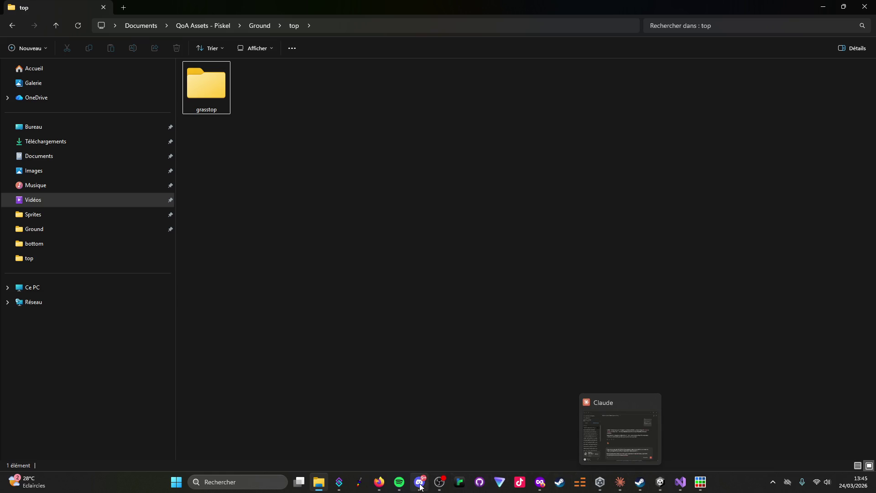
# In Unity's Project window, open Sprites > Tiles > Ground > Top.
pyautogui.click(659, 483)
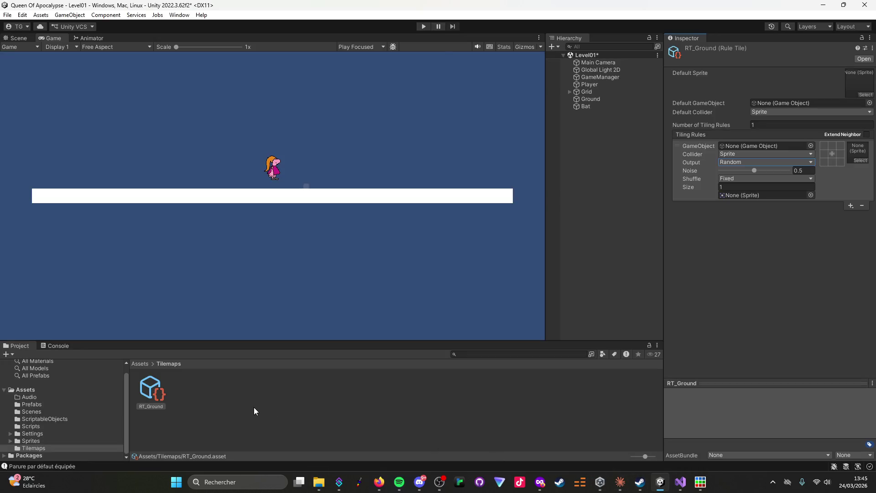
pyautogui.click(25, 441)
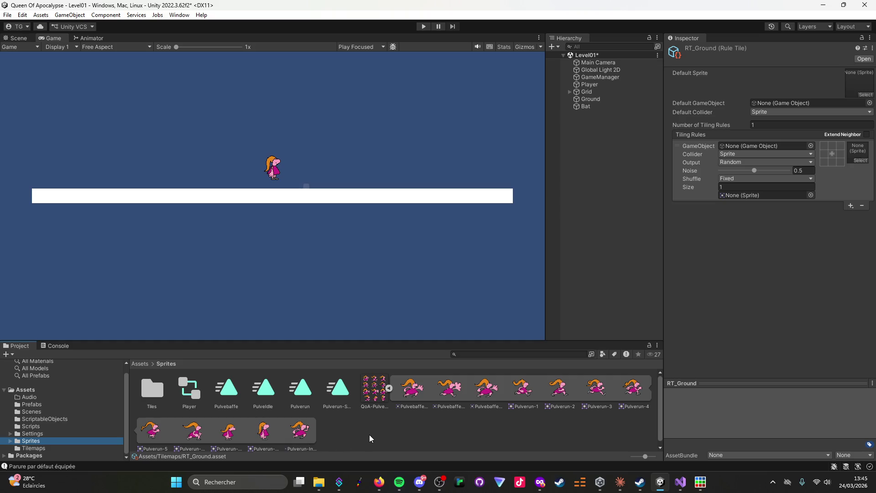
pyautogui.doubleClick(152, 389)
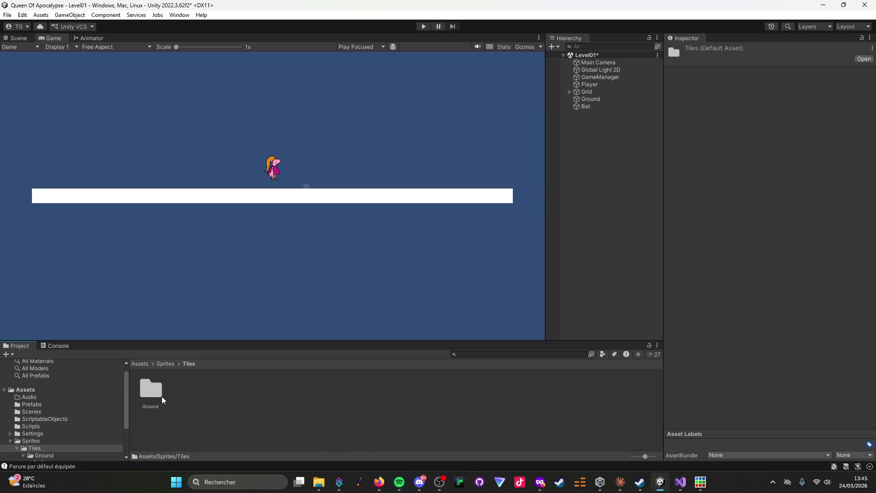
pyautogui.doubleClick(157, 396)
pyautogui.doubleClick(191, 406)
# Create a grasstop folder in Top and drag the three grass sprites into it.
pyautogui.rightClick(180, 421)
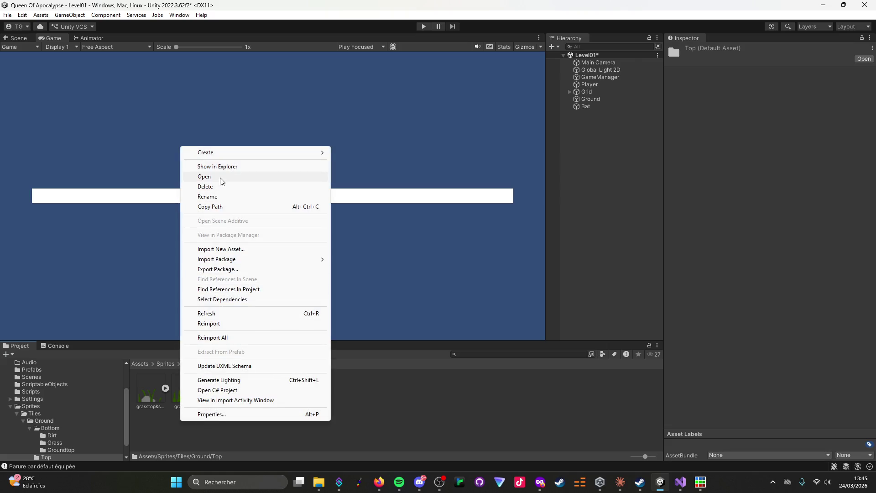
pyautogui.moveTo(226, 158)
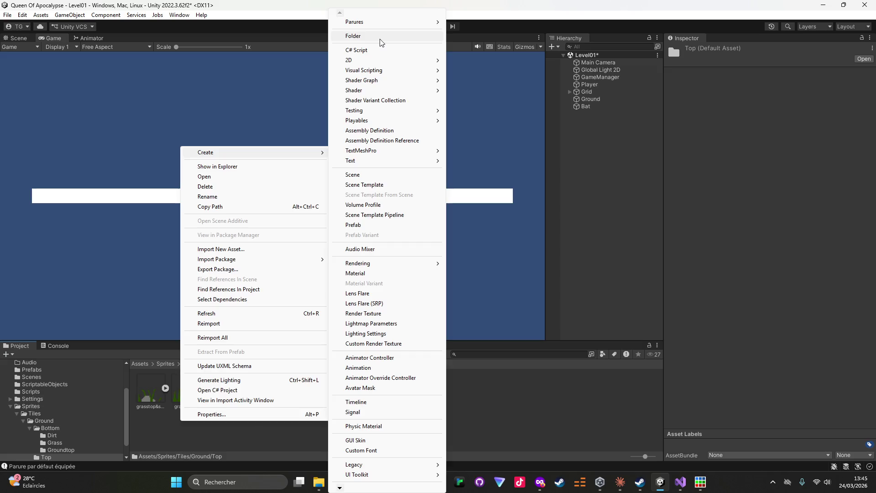
pyautogui.click(356, 36)
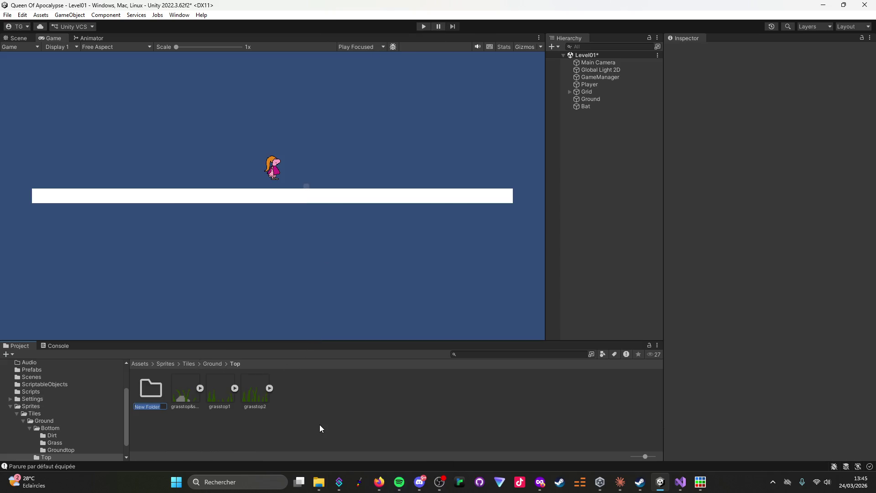
pyautogui.write('grassto')
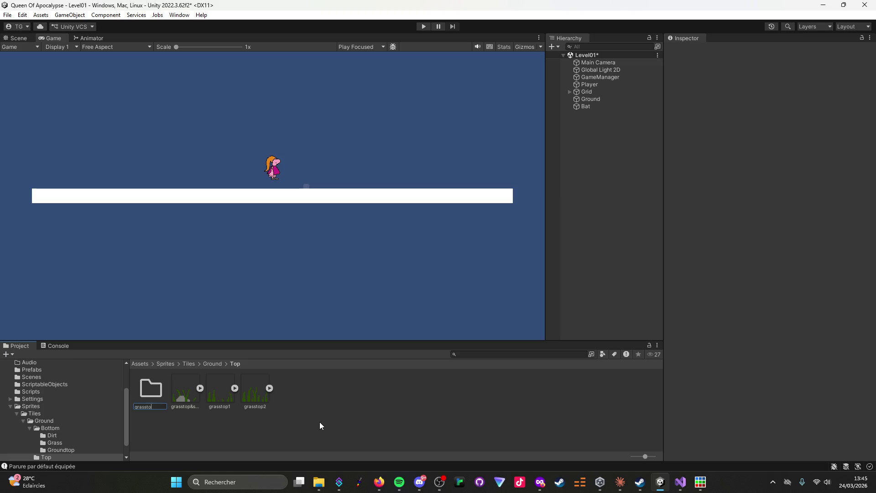
pyautogui.press('Return')
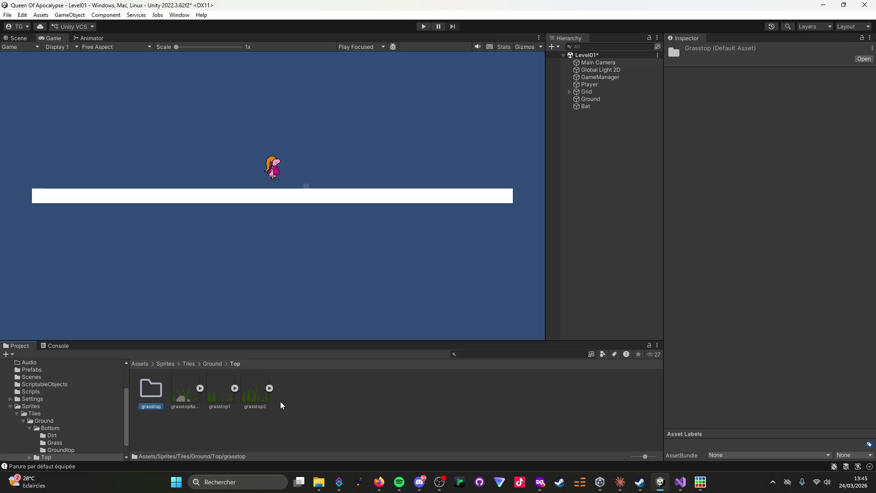
pyautogui.click(256, 389)
pyautogui.keyDown('shift'); pyautogui.click(187, 389); pyautogui.keyUp('shift')
pyautogui.moveTo(214, 392); pyautogui.dragTo(153, 389)
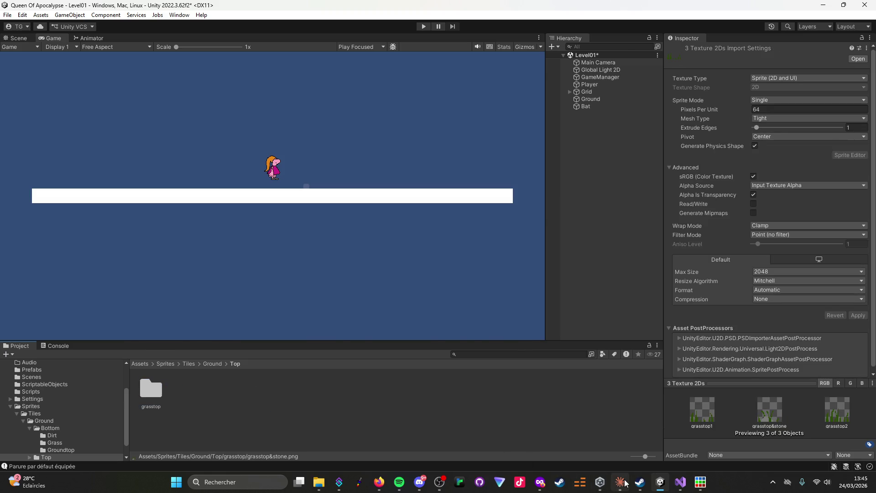
pyautogui.click(620, 482)
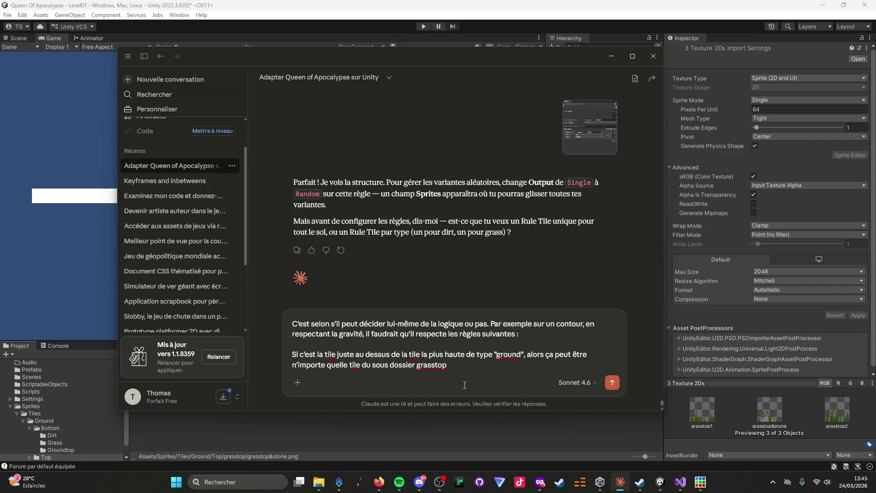
# Append '(je ne l'avais pas créé mais je l'ai rajouté dans l'architecture).' to the first rule.
pyautogui.write(' (j')
pyautogui.write("e ne l'avais pas")
pyautogui.write(' créé ')
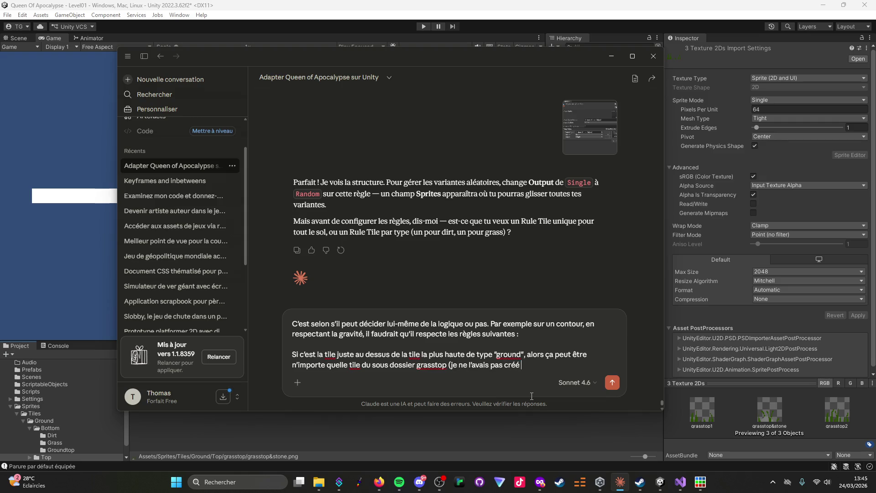
pyautogui.write("mais je l'ai ra")
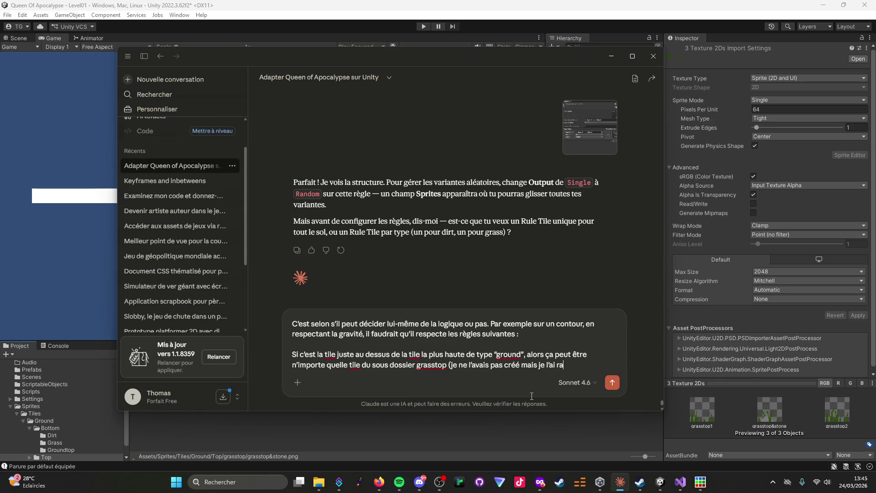
pyautogui.write("jouté dans l'ar")
pyautogui.write('chitecture.')
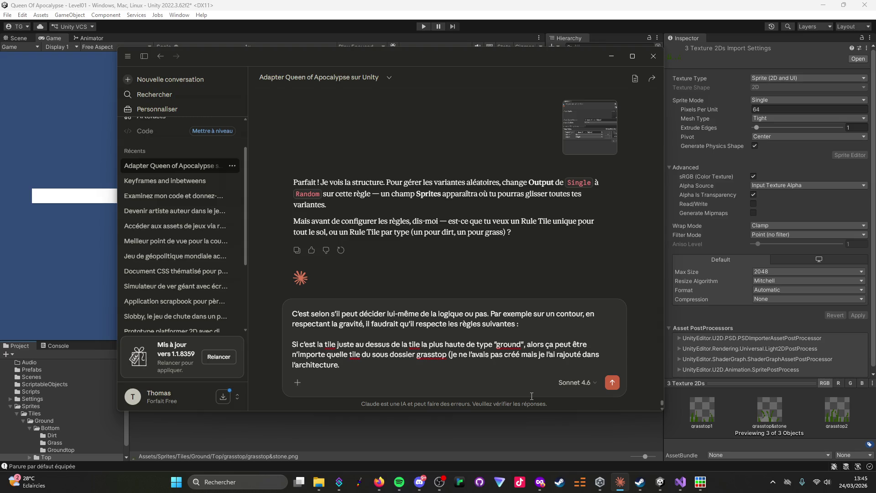
pyautogui.press('BackSpace')
pyautogui.write(').')
pyautogui.write(" Si c'était dans un bio")
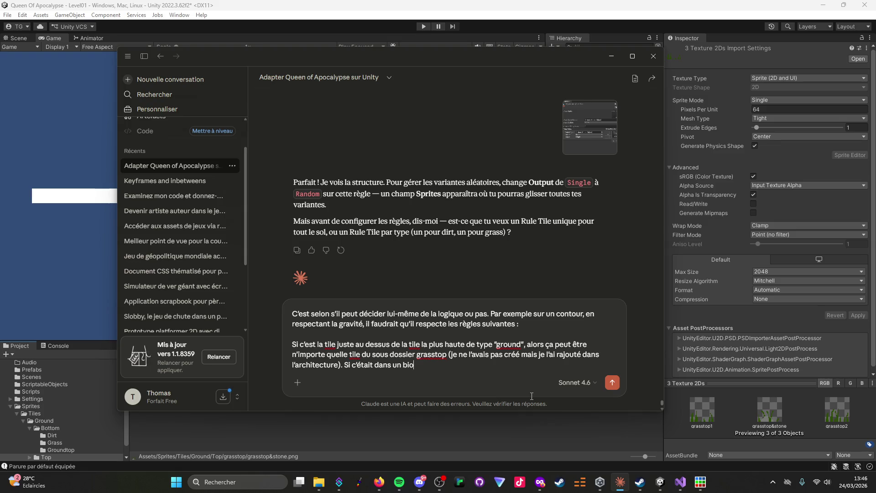
pyautogui.press('BackSpace')
pyautogui.press('BackSpace')
pyautogui.press('BackSpace')
pyautogui.press('BackSpace')
pyautogui.press('BackSpace')
pyautogui.press('BackSpace')
pyautogui.write('En rev')
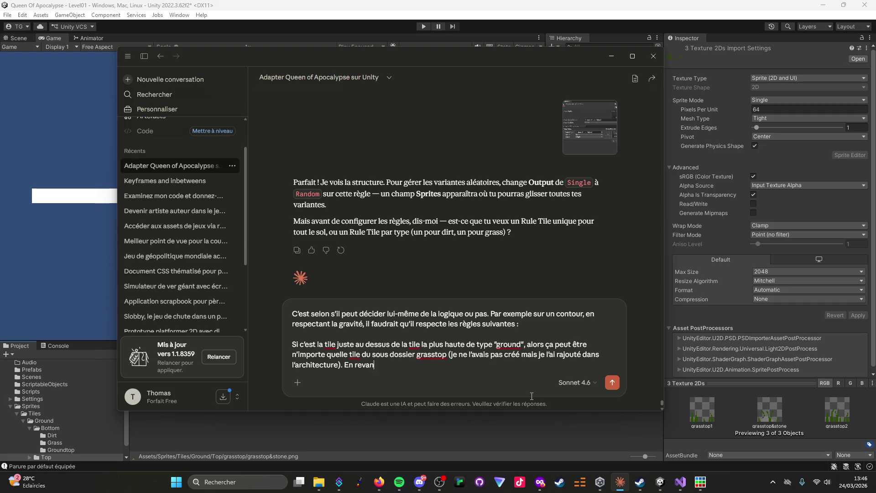
pyautogui.press('BackSpace')
pyautogui.press('BackSpace')
pyautogui.press('BackSpace')
pyautogui.hotkey('shift', 'Return')
pyautogui.hotkey('shift', 'Return')
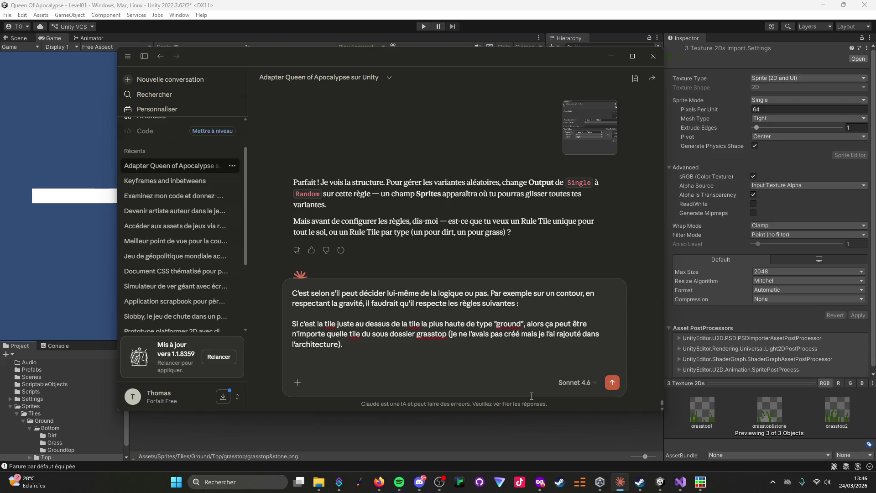
# Note a desert biome would use "desrttop" instead, then begin the second rule 'Si c'est la tile'.
pyautogui.write('A noter que si')
pyautogui.write(" c'éta")
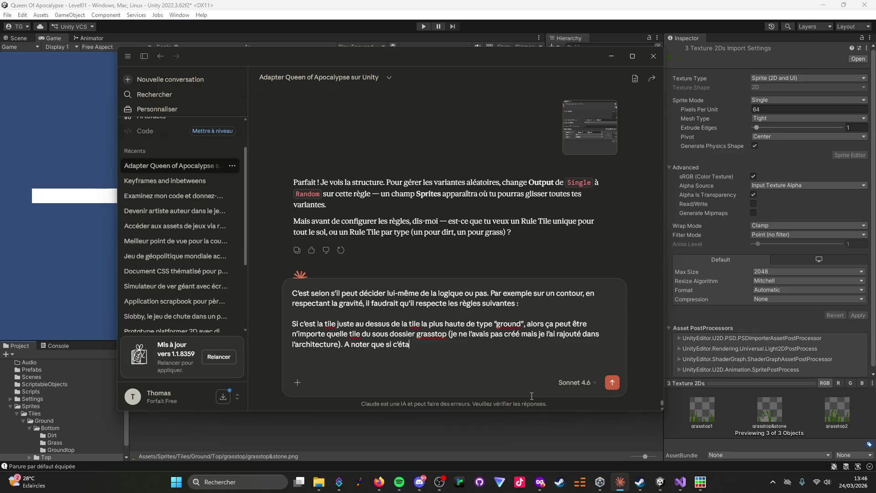
pyautogui.write('it un biome ')
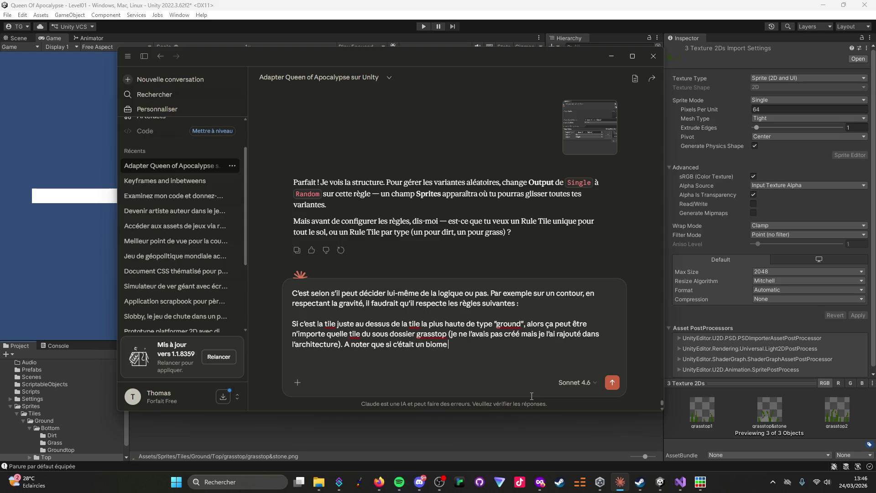
pyautogui.write('désertique il faud')
pyautogui.write('rait quee ce')
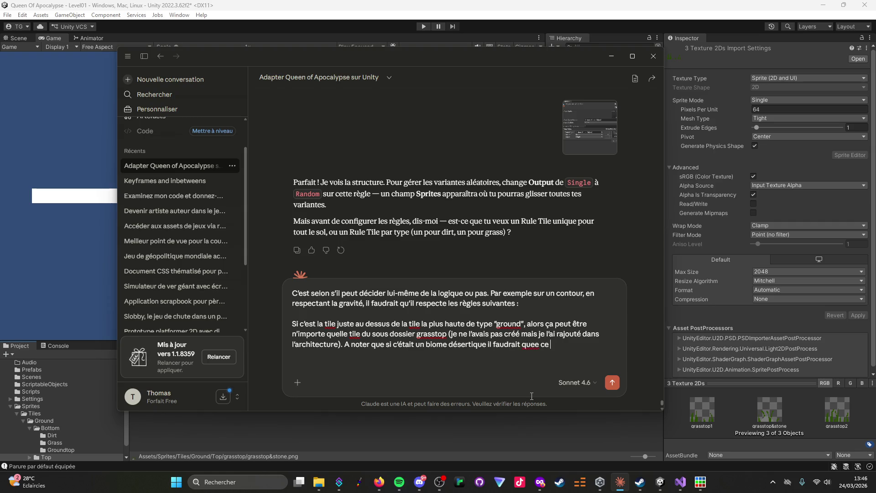
pyautogui.press('BackSpace')
pyautogui.write('ce soir')
pyautogui.write('t')
pyautogui.write('"desrt')
pyautogui.write('top" ou ')
pyautogui.write('quelque chose ')
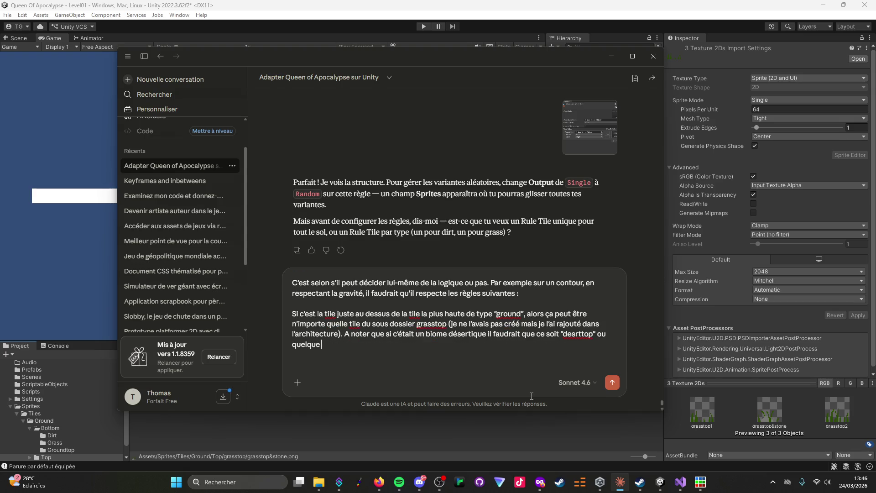
pyautogui.write('dans ce ')
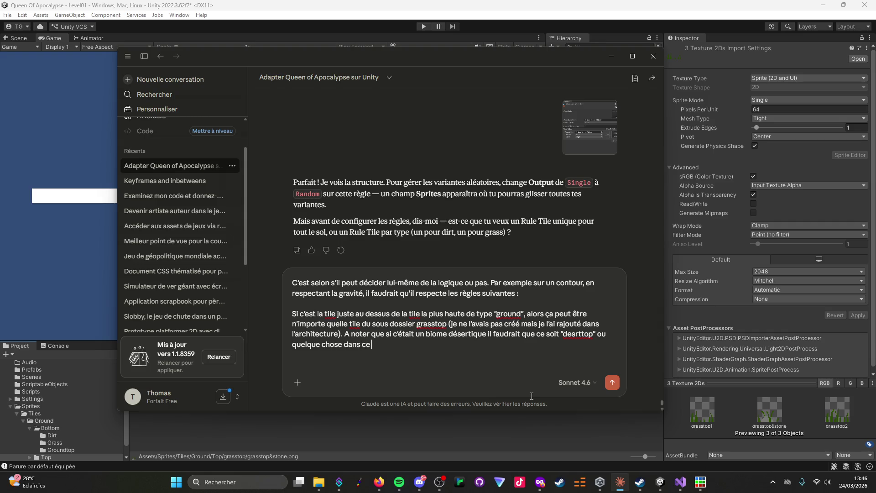
pyautogui.write('goût là')
pyautogui.hotkey('shift', 'Return')
pyautogui.hotkey('shift', 'Return')
pyautogui.write('Si c')
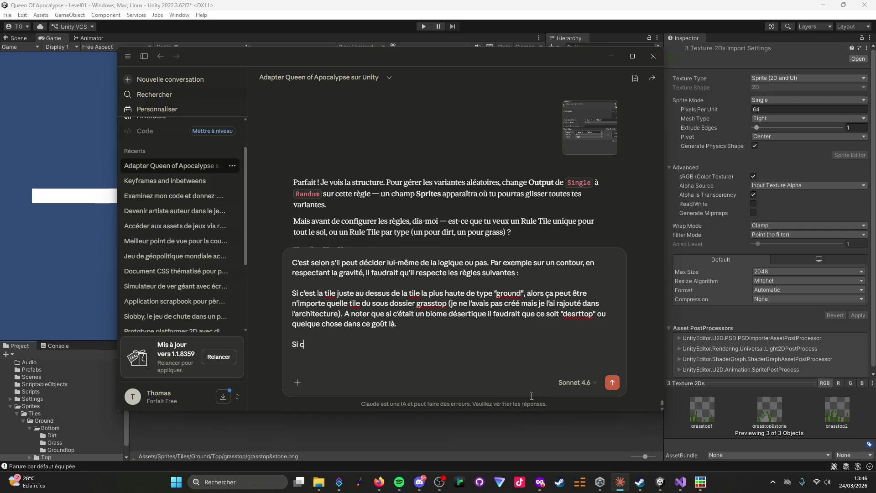
pyautogui.write("'est la tile")
# Add a dash bullet in front of both rule lines.
pyautogui.click(300, 294)
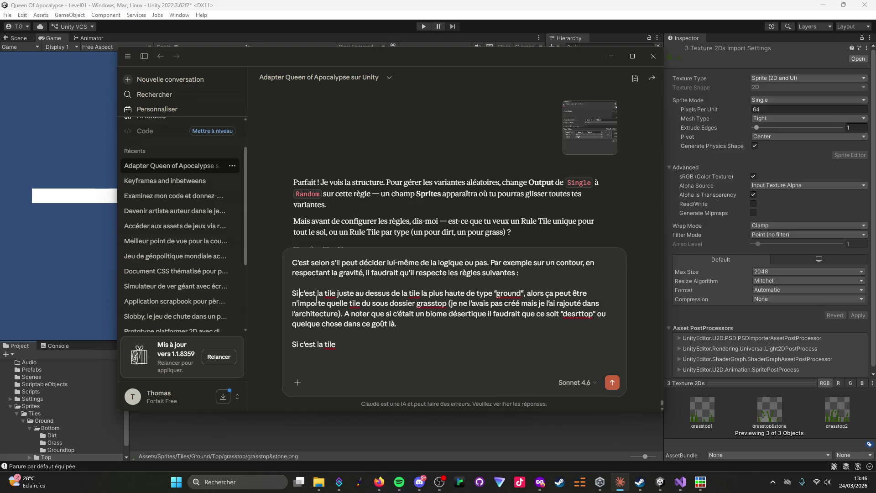
pyautogui.write('-')
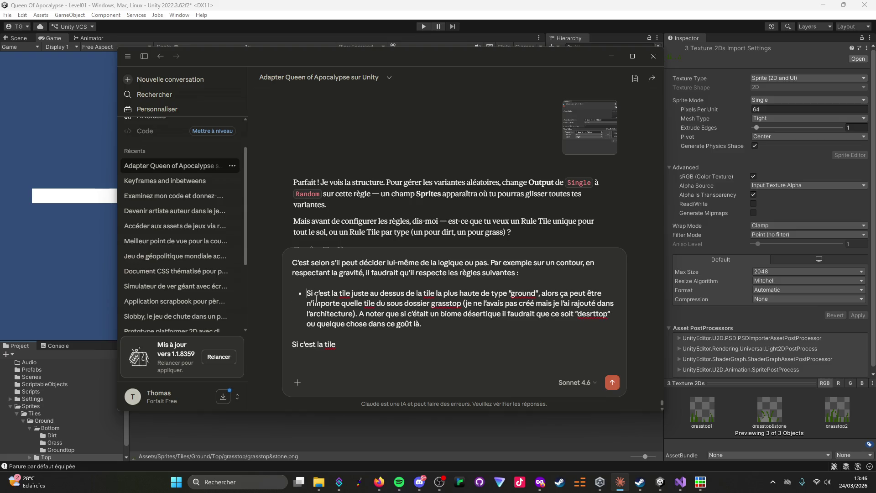
pyautogui.click(292, 340)
pyautogui.write('-')
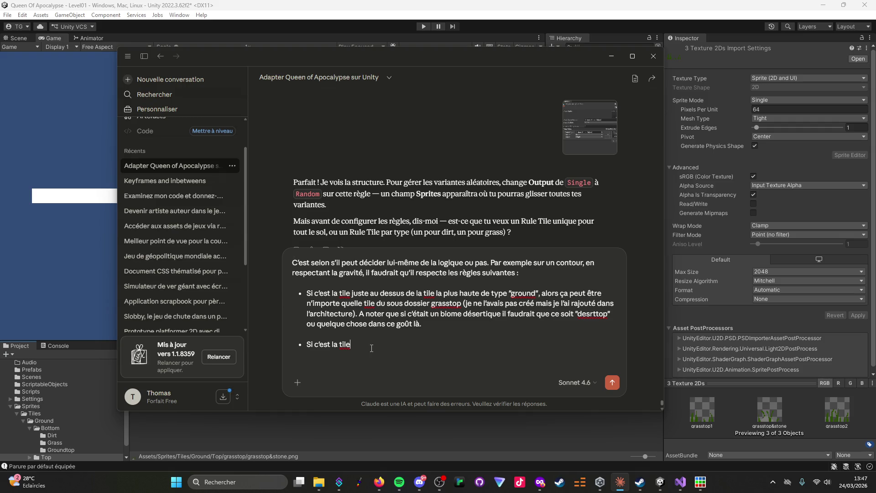
# Continue the second rule: the highest tile of a "ground" floor should choose something automatically.
pyautogui.write('la plus haute')
pyautogui.write(' d')
pyautogui.write("'un")
pyautogui.write(' sol ')
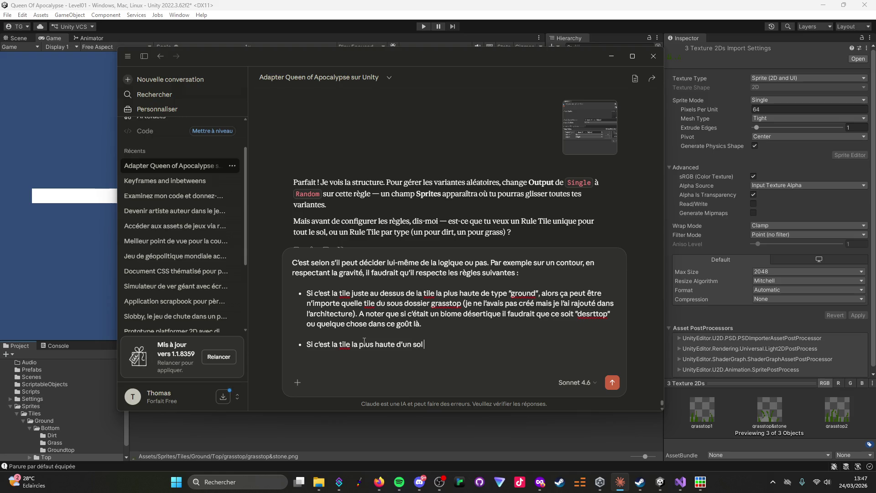
pyautogui.write('de type "')
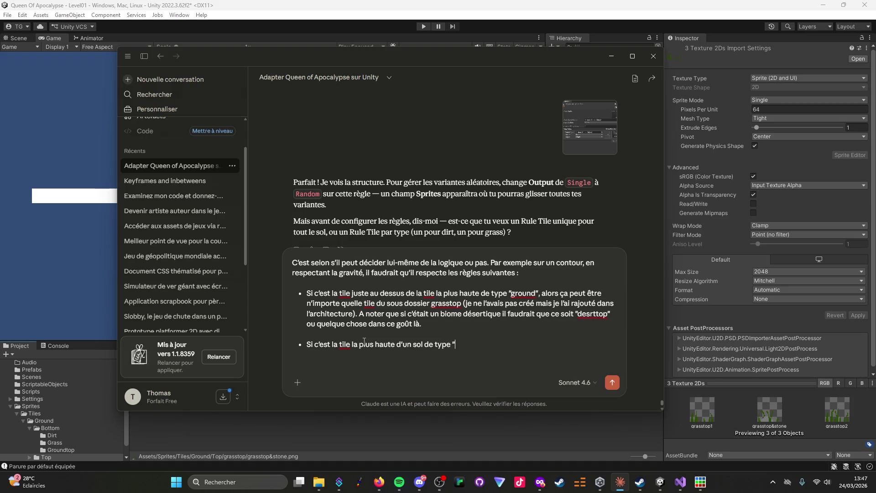
pyautogui.write('ground')
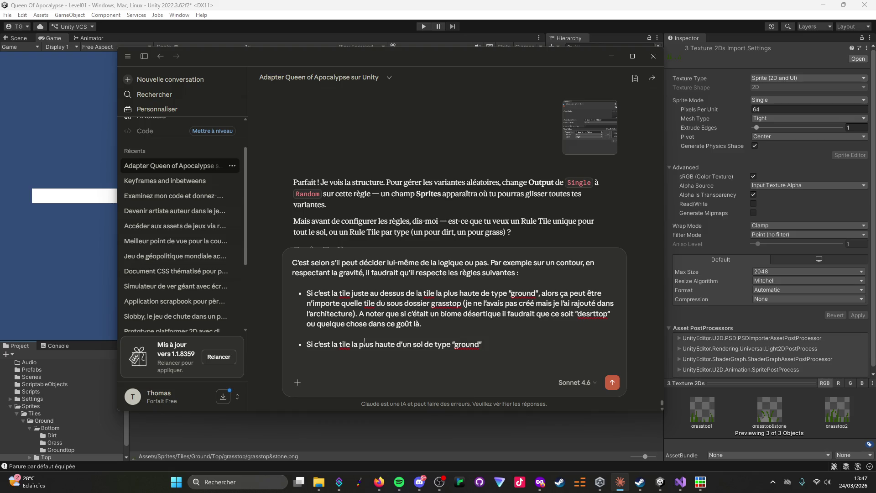
pyautogui.write('alors')
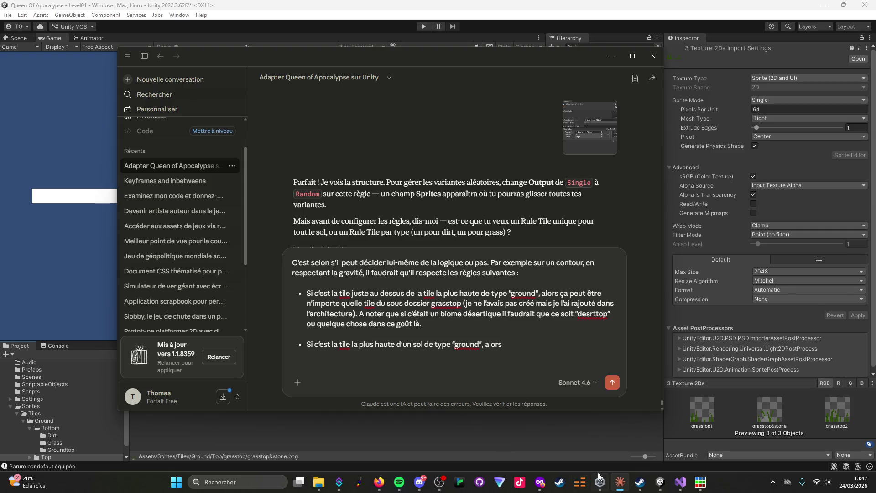
pyautogui.moveTo(600, 481)
pyautogui.moveTo(598, 416)
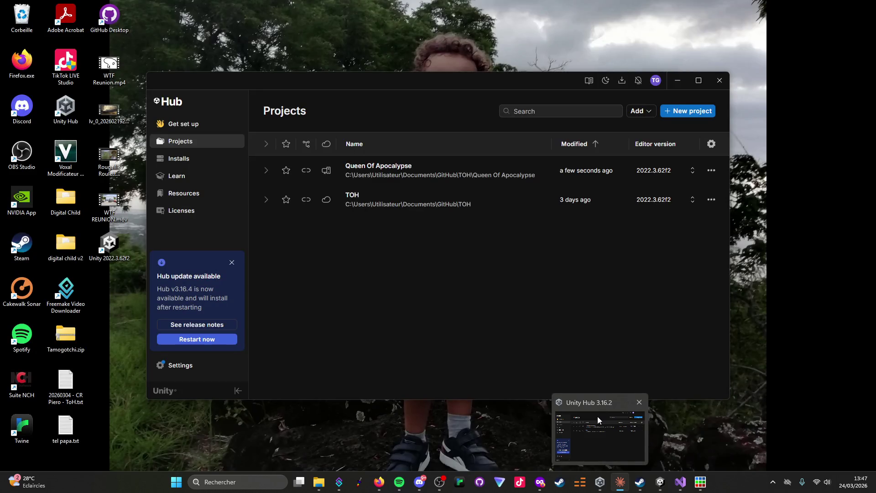
pyautogui.press('BackSpace')
pyautogui.press('BackSpace')
pyautogui.press('BackSpace')
pyautogui.write('drait que ça choisisse automatiquement quelque chose')
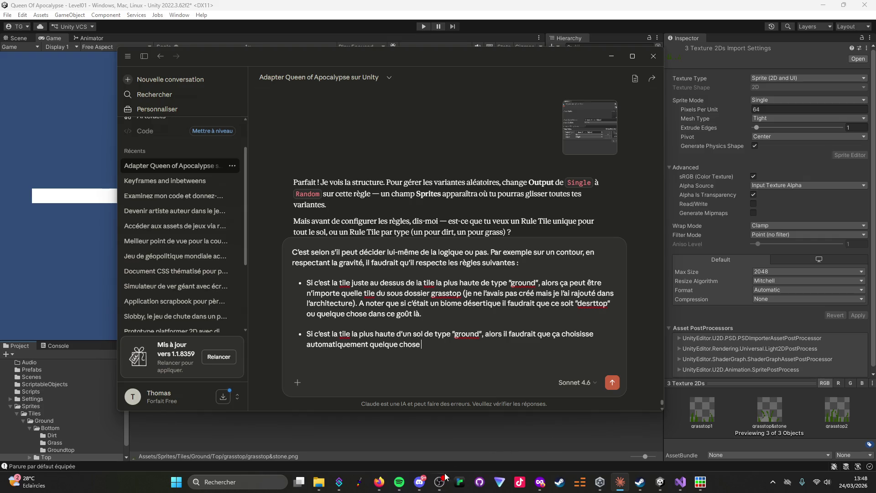
pyautogui.click(659, 482)
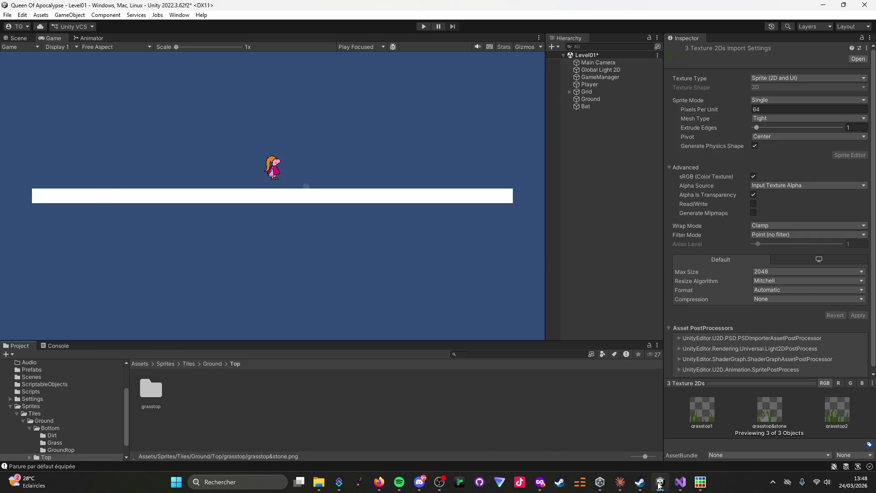
# Browse from Ground into the Bottom folder to check its Dirt, Grass and Groundtop subfolders.
pyautogui.click(211, 363)
pyautogui.doubleClick(147, 390)
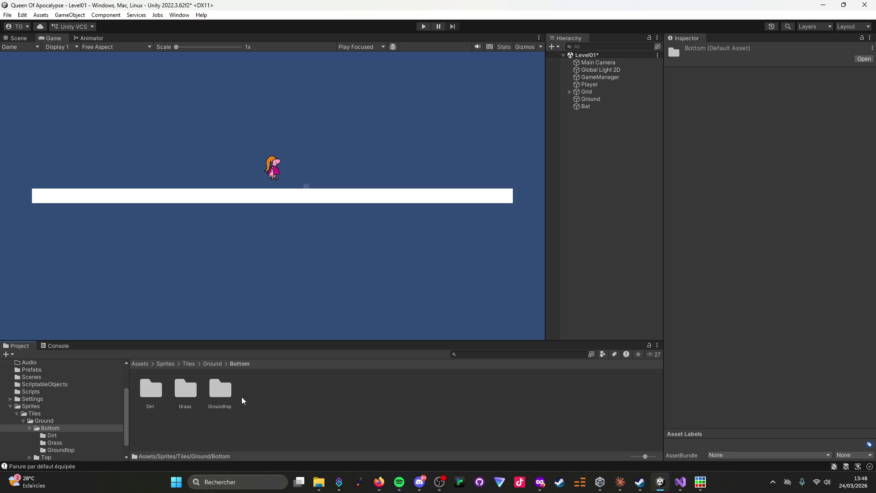
pyautogui.click(620, 482)
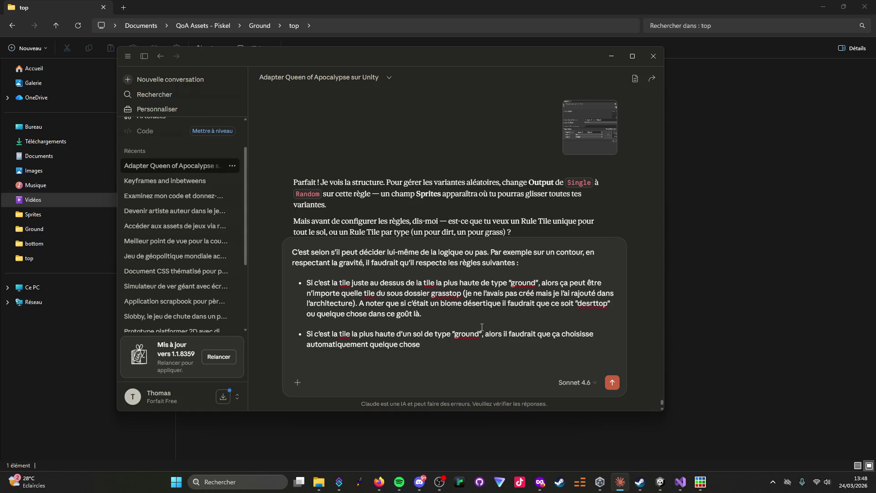
# End the second rule with 'dans le dossier "groundtop"'.
pyautogui.write(' dans le ')
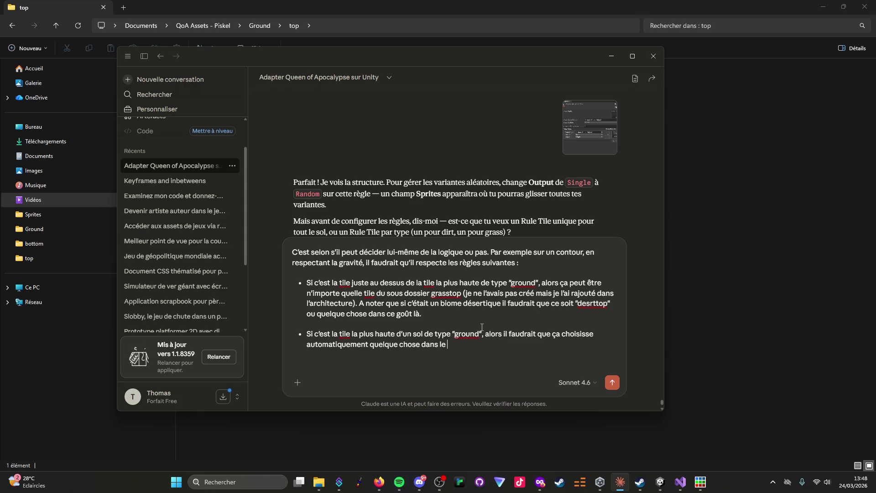
pyautogui.write('dossier ')
pyautogui.write('"groundtop"')
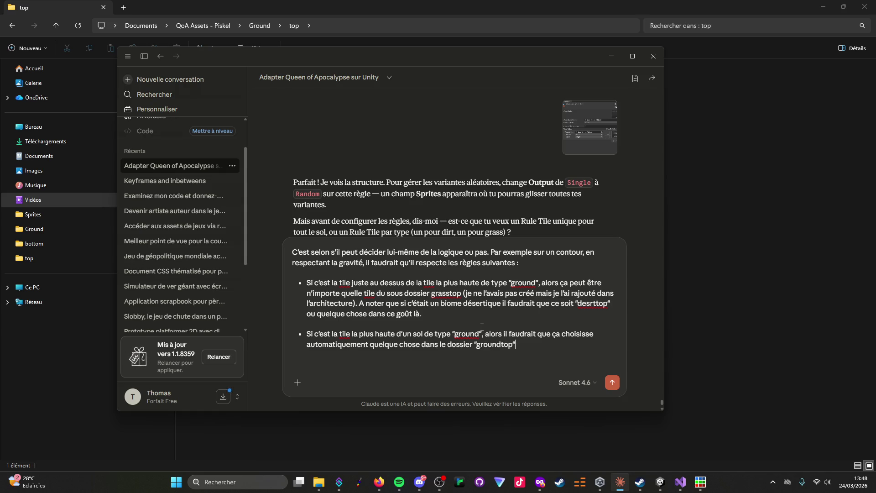
pyautogui.click(399, 482)
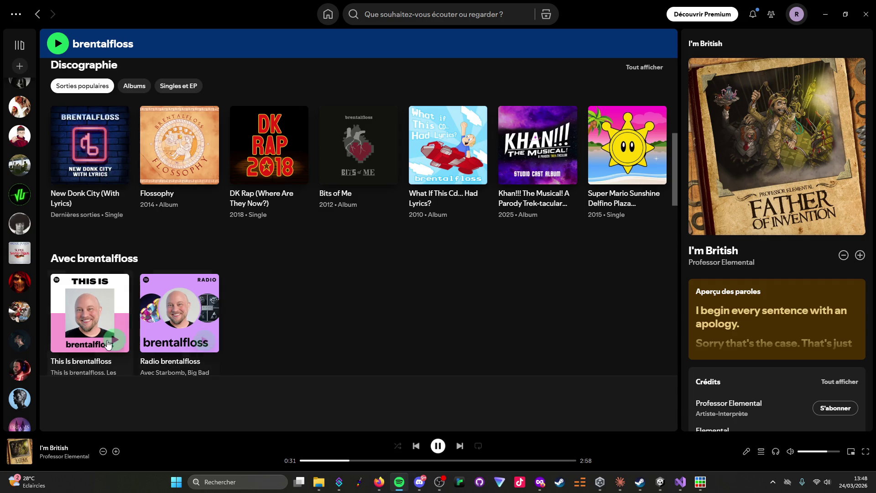
# Play the This Is brentalfloss playlist and skip ahead to the next track.
pyautogui.click(115, 337)
pyautogui.scroll(-5, 275, 308)
pyautogui.scroll(-5, 275, 307)
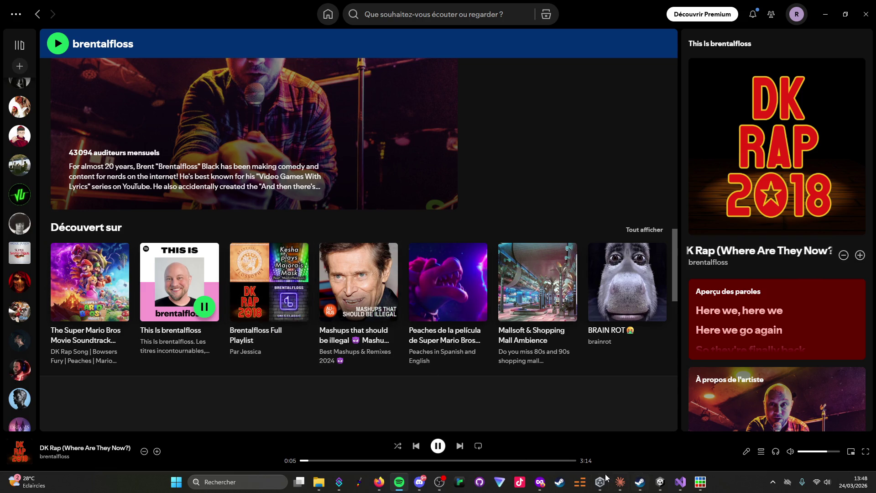
pyautogui.click(459, 446)
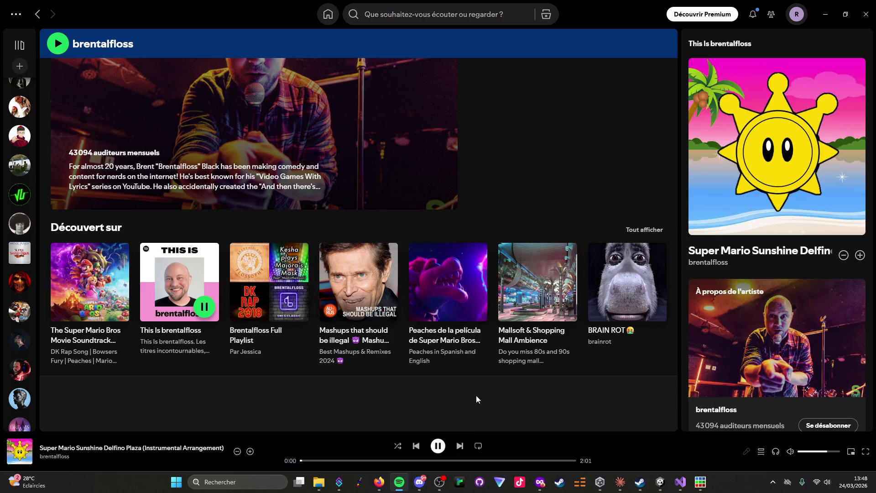
pyautogui.scroll(10, 466, 369)
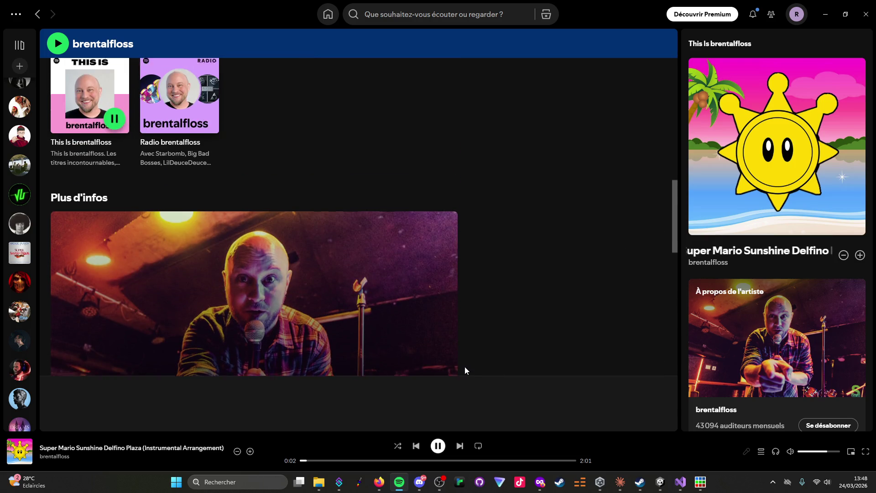
pyautogui.scroll(2, 465, 371)
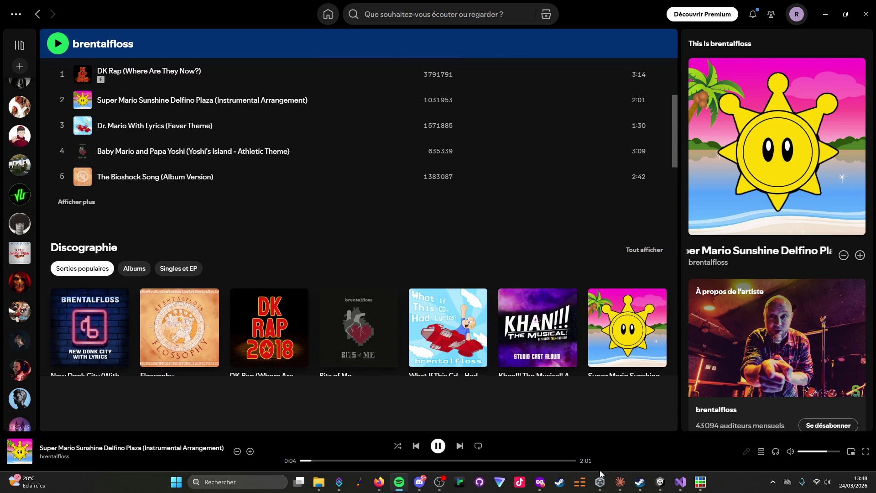
pyautogui.click(660, 483)
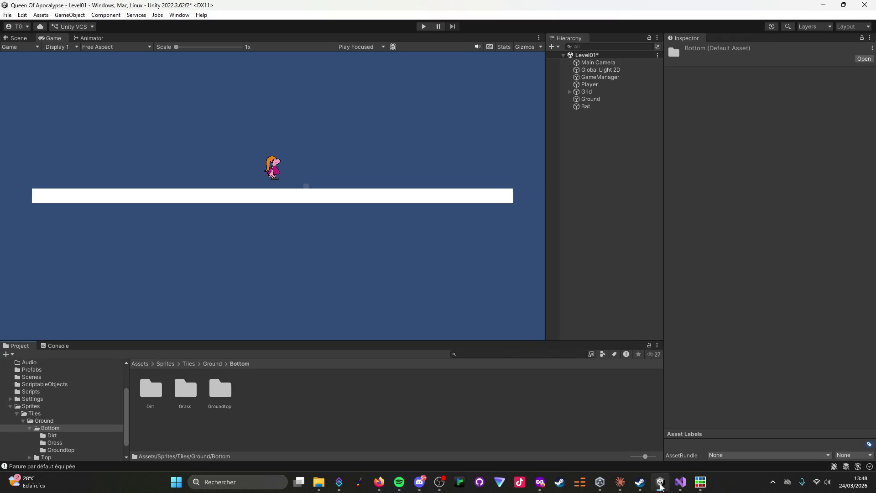
# Open the Groundtop folder in Unity's Project window.
pyautogui.click(620, 482)
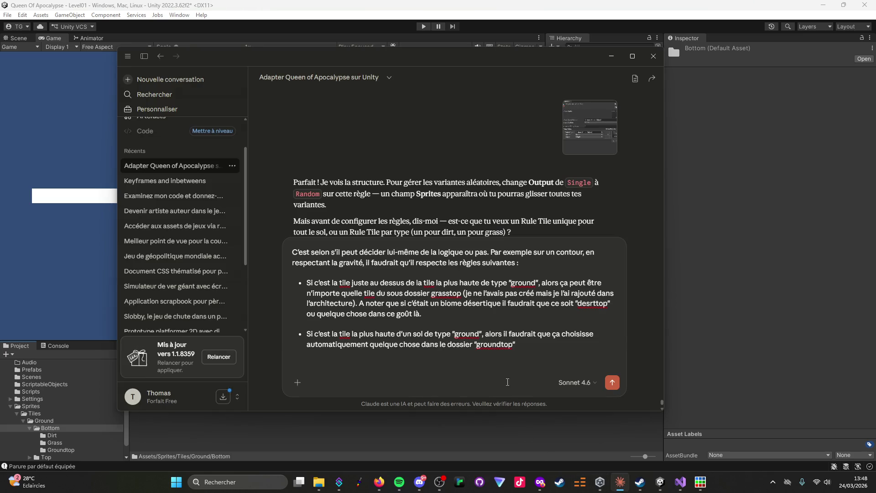
pyautogui.moveTo(603, 485)
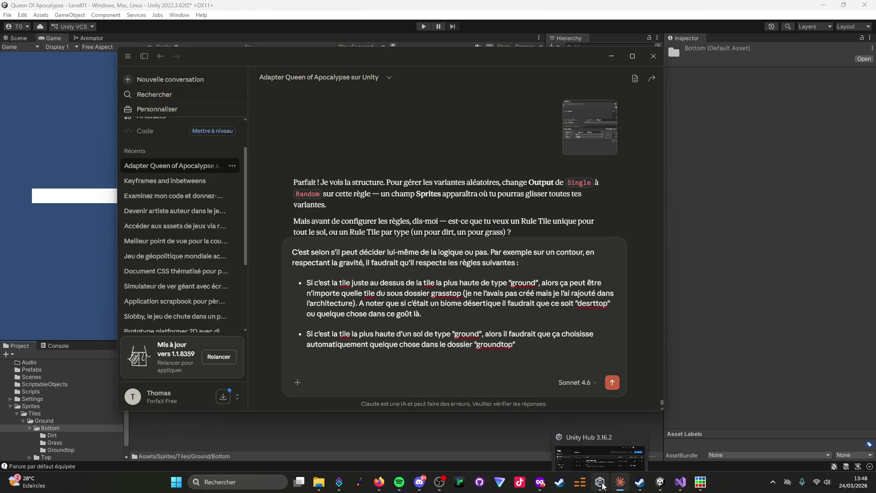
pyautogui.click(660, 483)
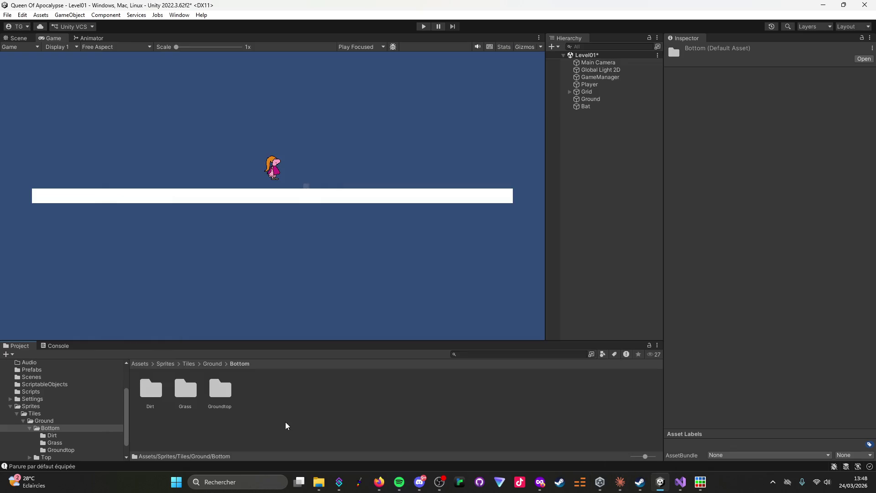
pyautogui.doubleClick(219, 393)
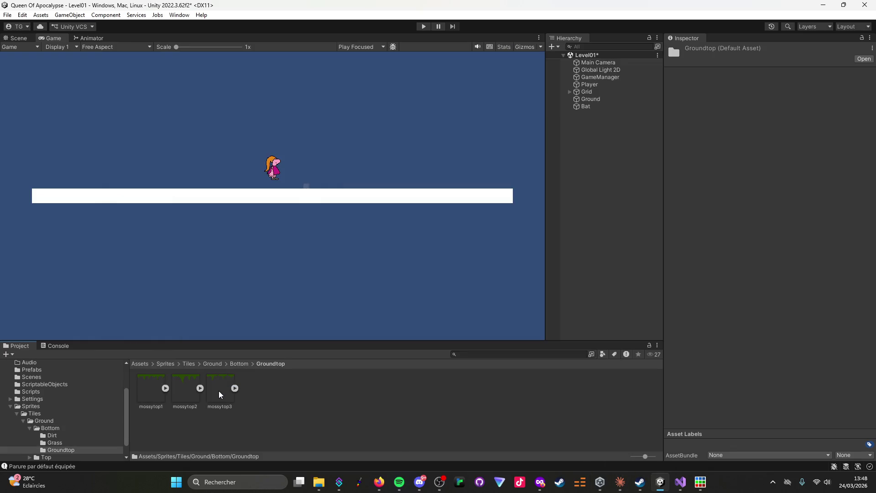
# Create a 'mossytop' folder in Groundtop and drag mossytop1–3 into it.
pyautogui.rightClick(266, 407)
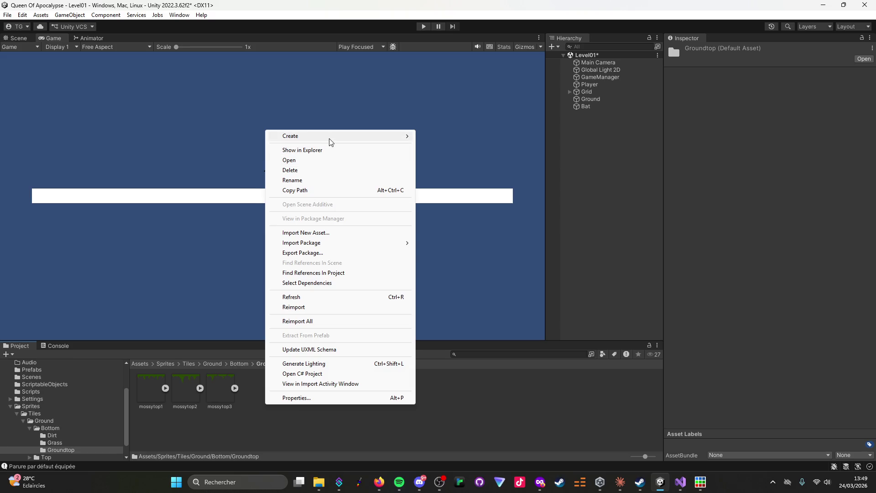
pyautogui.moveTo(332, 140)
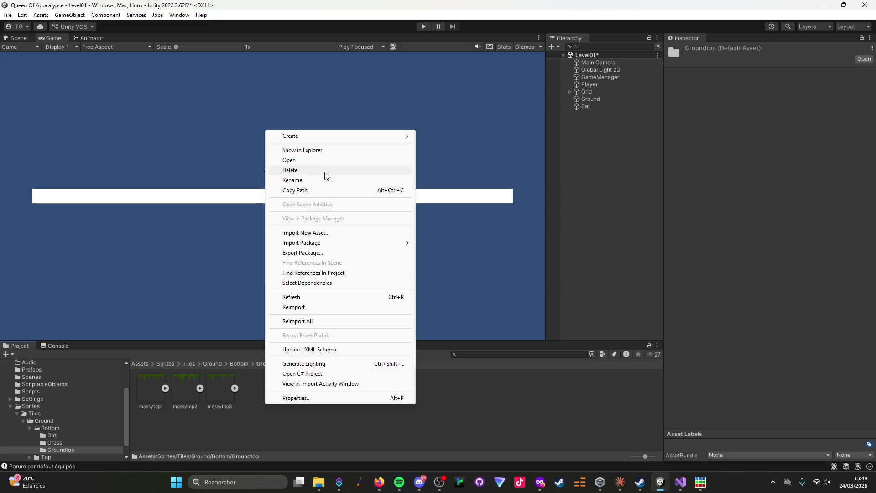
pyautogui.moveTo(346, 244)
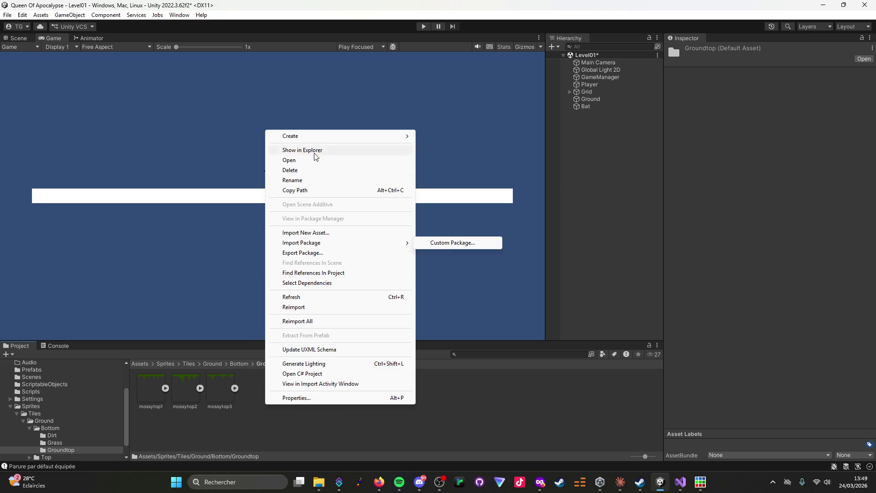
pyautogui.click(462, 36)
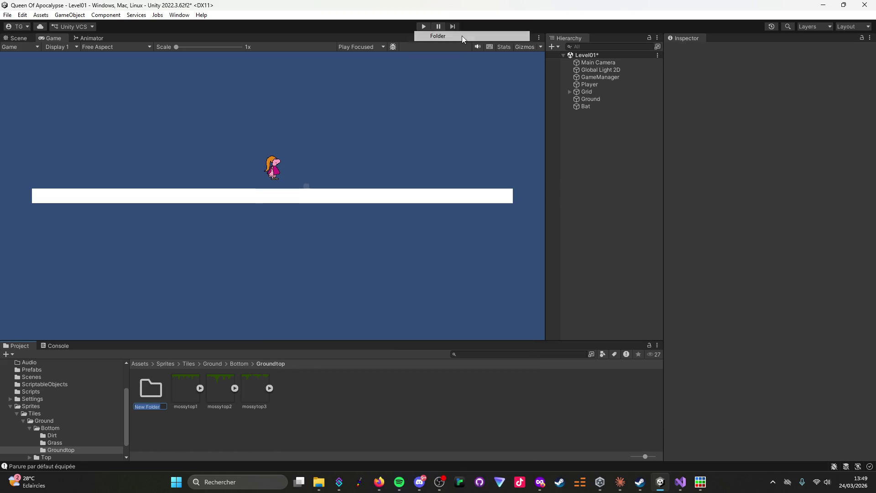
pyautogui.write('mossy top')
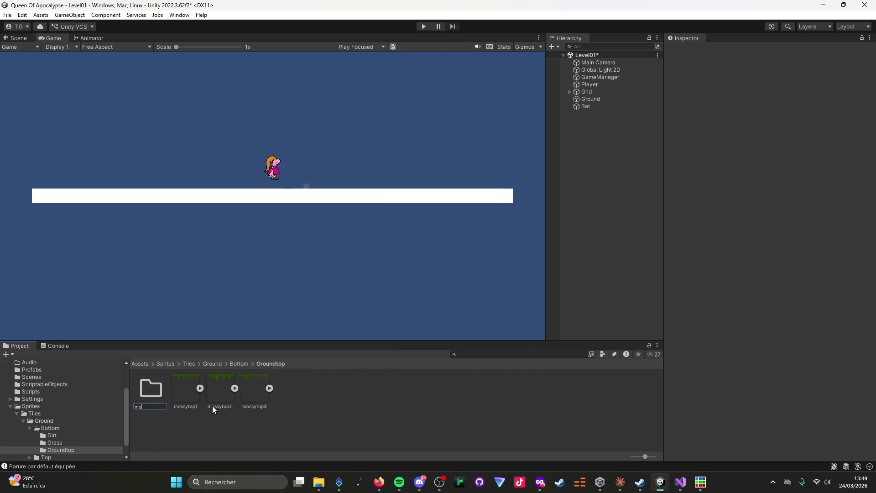
pyautogui.press('BackSpace')
pyautogui.press('BackSpace')
pyautogui.press('BackSpace')
pyautogui.write('top')
pyautogui.press('Return')
pyautogui.click(198, 393)
pyautogui.keyDown('shift'); pyautogui.click(251, 391); pyautogui.keyUp('shift')
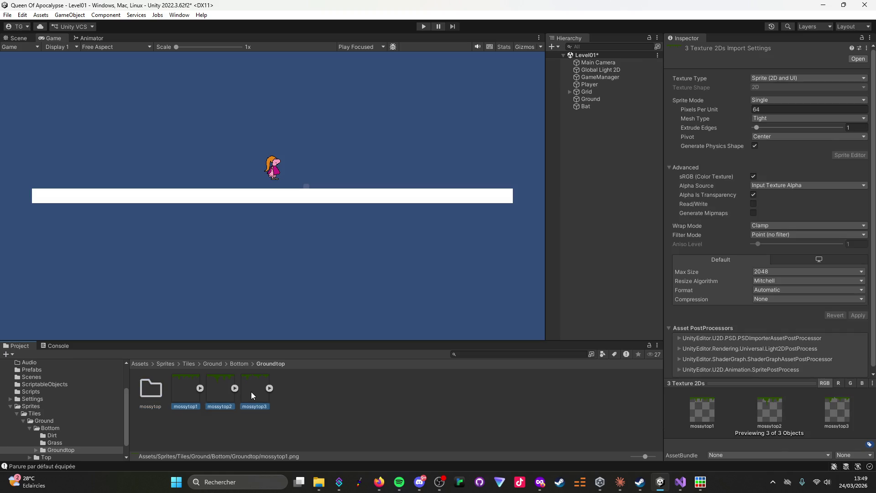
pyautogui.moveTo(184, 393); pyautogui.dragTo(147, 392)
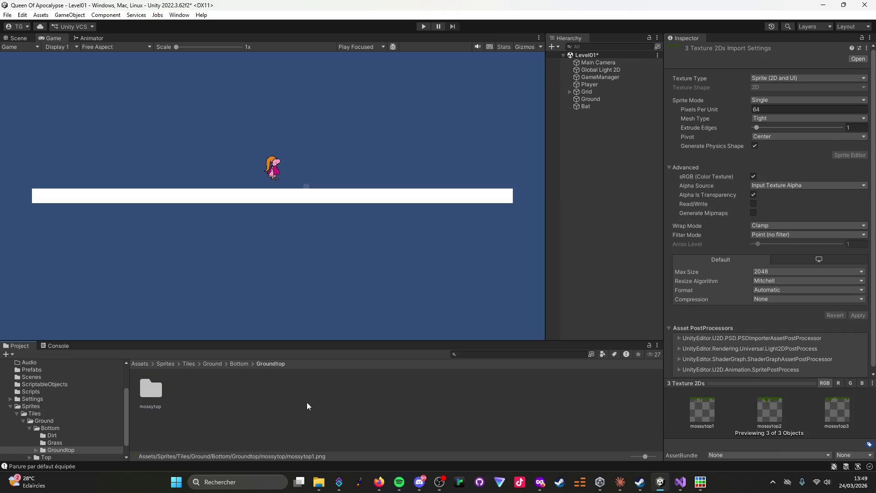
pyautogui.moveTo(657, 487)
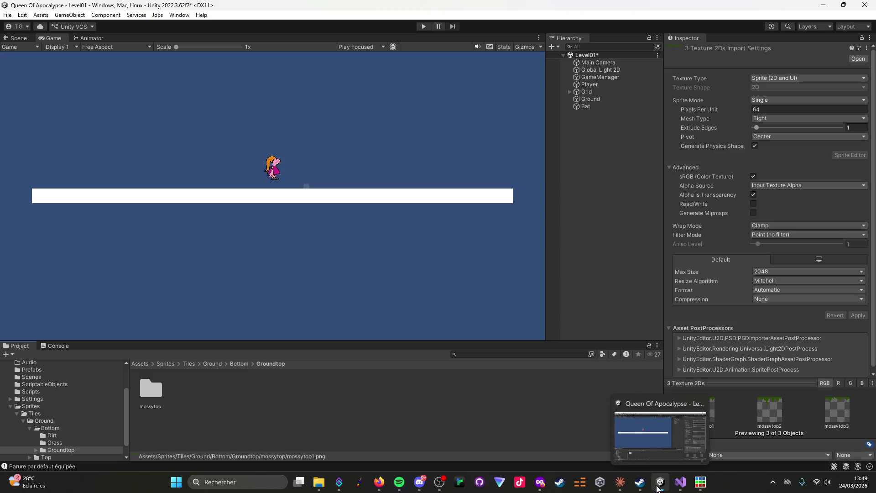
pyautogui.click(620, 482)
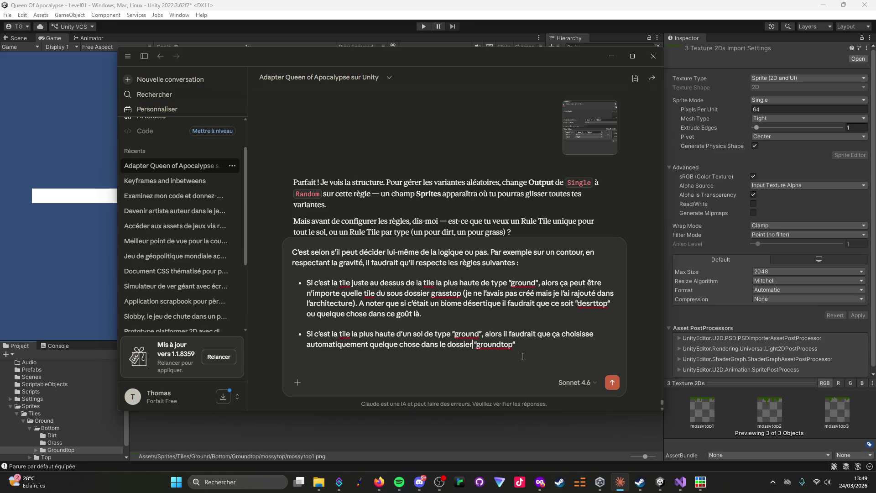
# Finish the second rule: it names the new "mossytop" folder and switches by biome.
pyautogui.write('"mos')
pyautogui.write('sytop"')
pyautogui.write(' (que j')
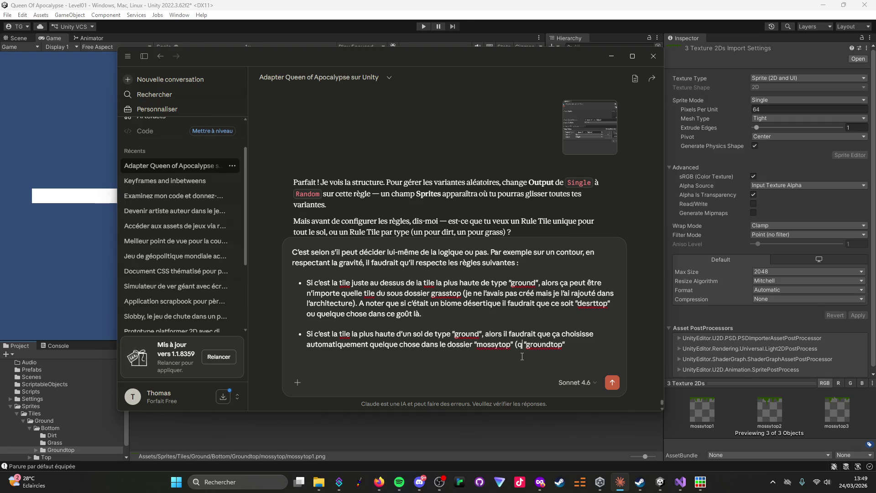
pyautogui.write('e viens de')
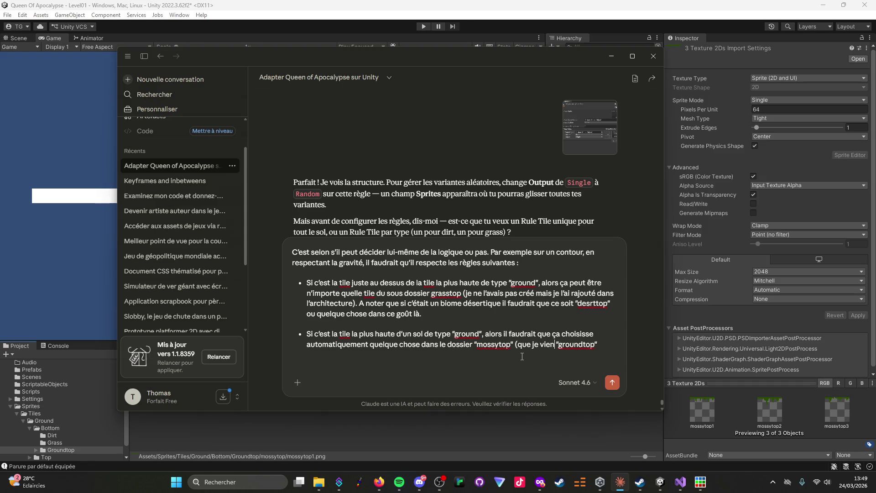
pyautogui.write(' vcrée')
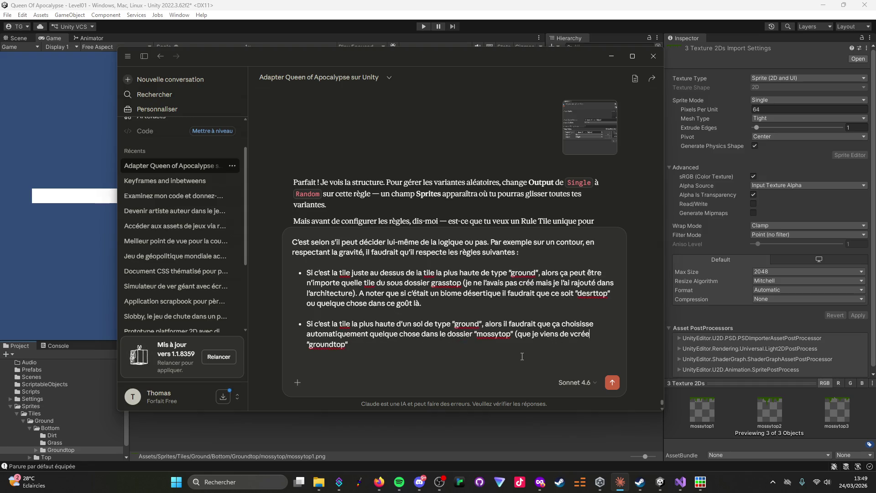
pyautogui.press('BackSpace')
pyautogui.press('BackSpace')
pyautogui.press('BackSpace')
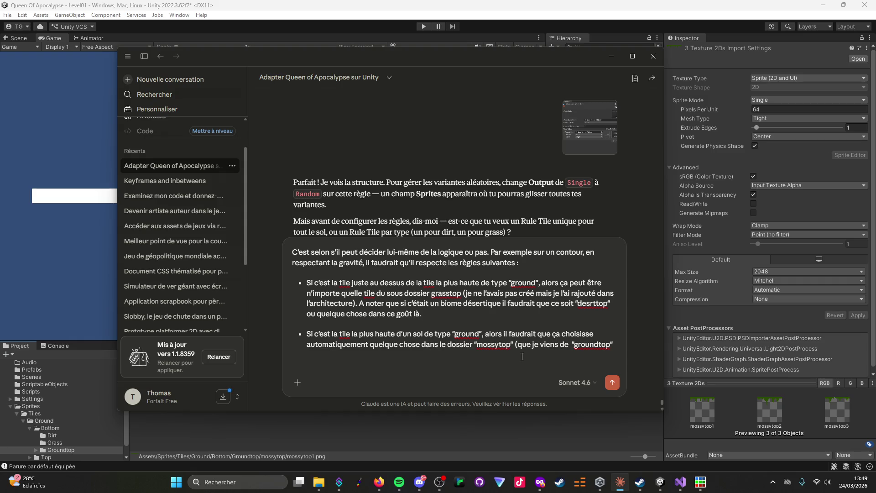
pyautogui.write('créer) lui-même dans')
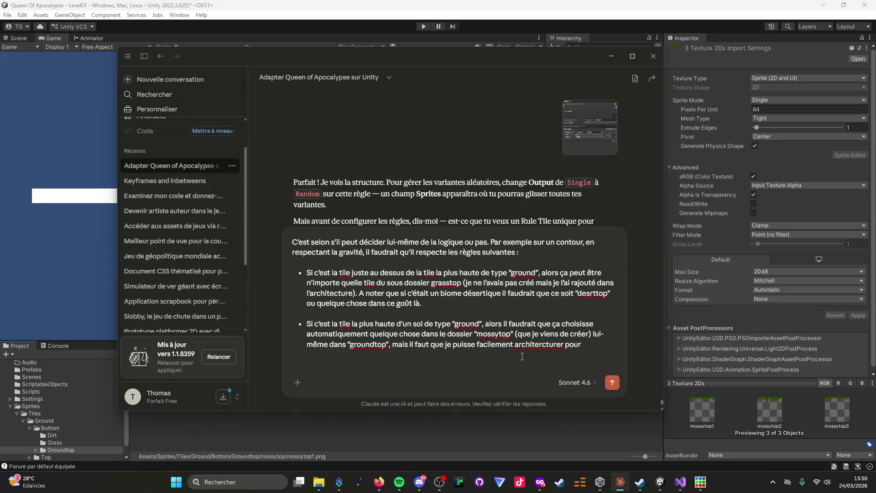
pyautogui.write('avoit')
pyautogui.write(' l')
pyautogui.write('sw')
pyautogui.write('it')
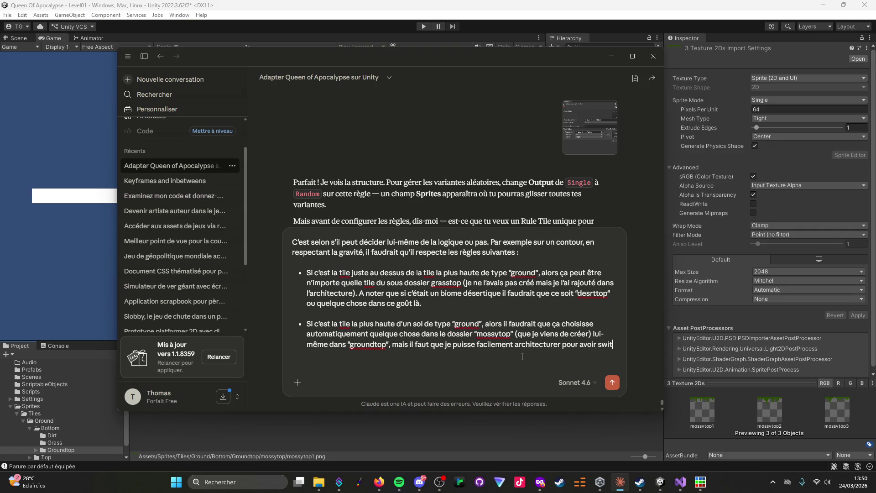
pyautogui.write('cher enfonct')
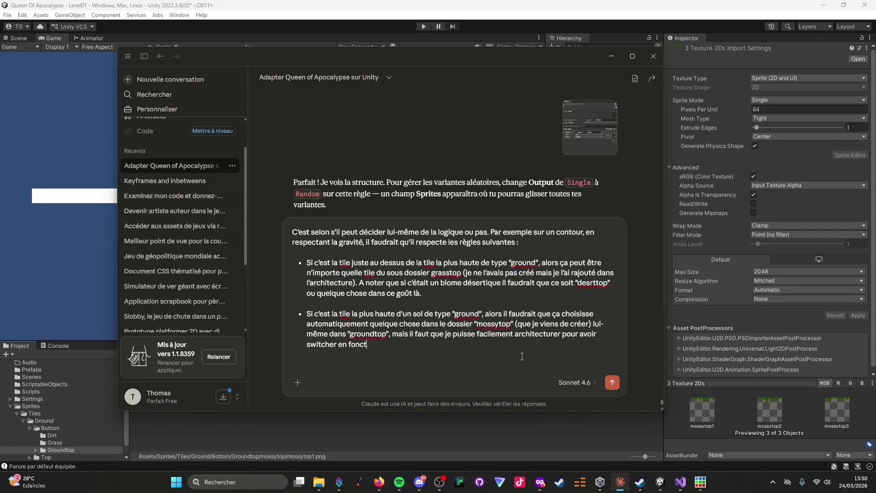
pyautogui.write('ion du biome.')
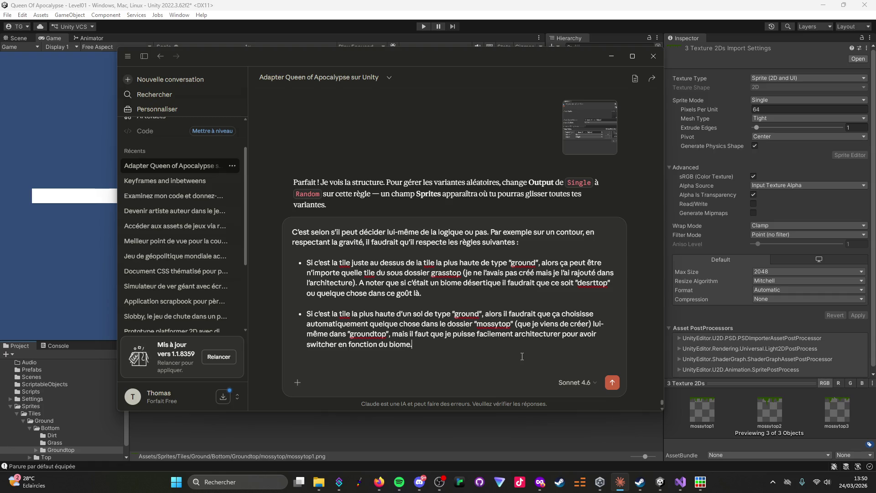
pyautogui.hotkey('shift', 'Return')
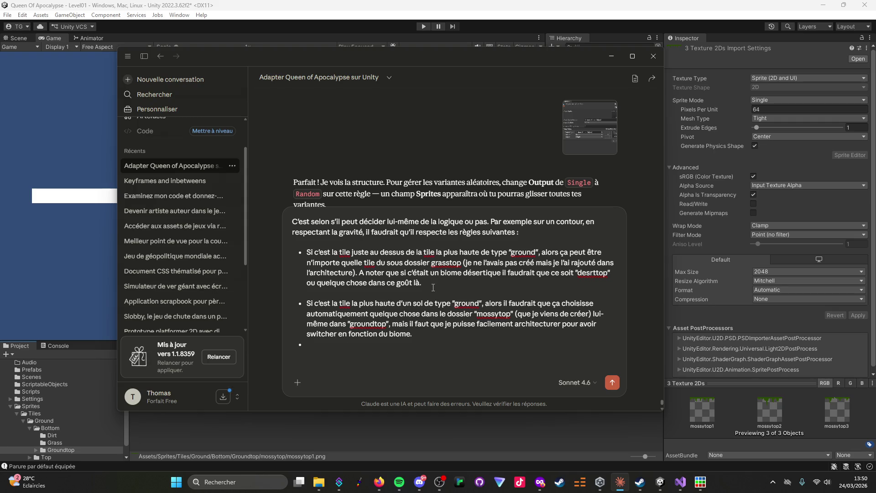
pyautogui.press('Delete')
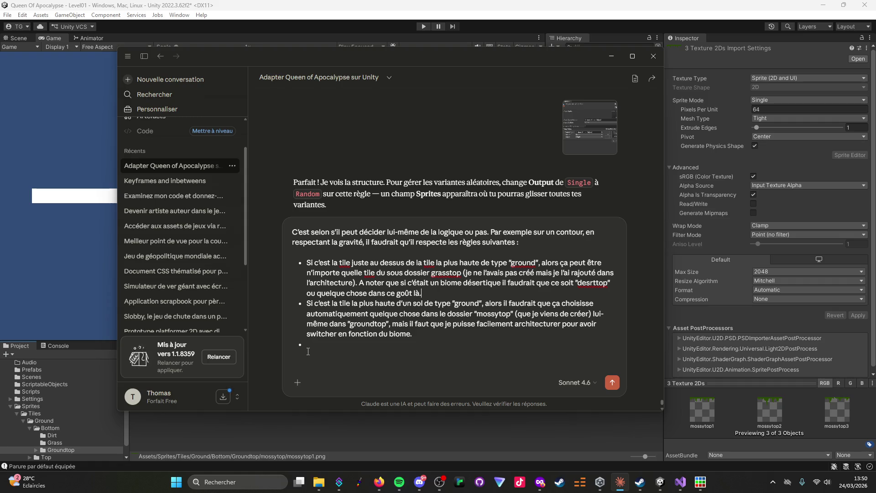
# Start a third bullet reading "Si c'est la" and then "n'importe quel".
pyautogui.write("Si c'est ")
pyautogui.write('la tim')
pyautogui.press('BackSpace')
pyautogui.press('BackSpace')
pyautogui.press('BackSpace')
pyautogui.press('BackSpace')
pyautogui.write("n'importe quel")
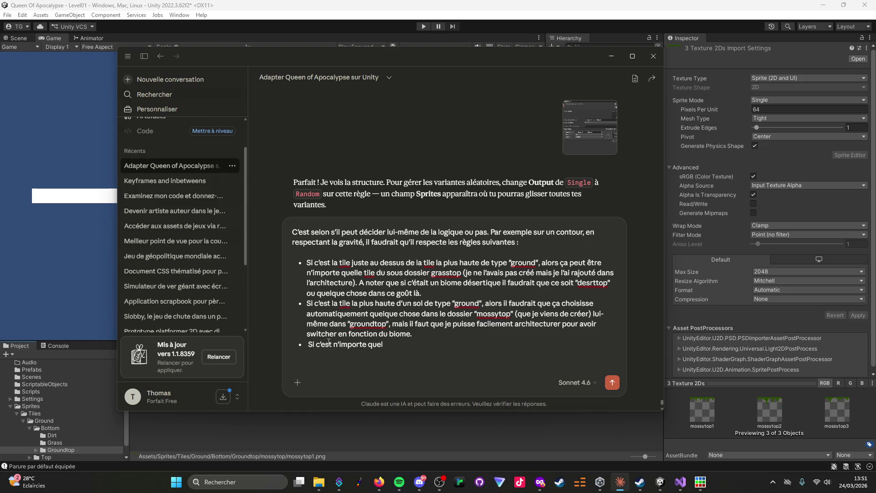
# Add to the second rule that mossytop sits over any "grass" or "dirt" tile, and extend the third bullet.
pyautogui.click(449, 338)
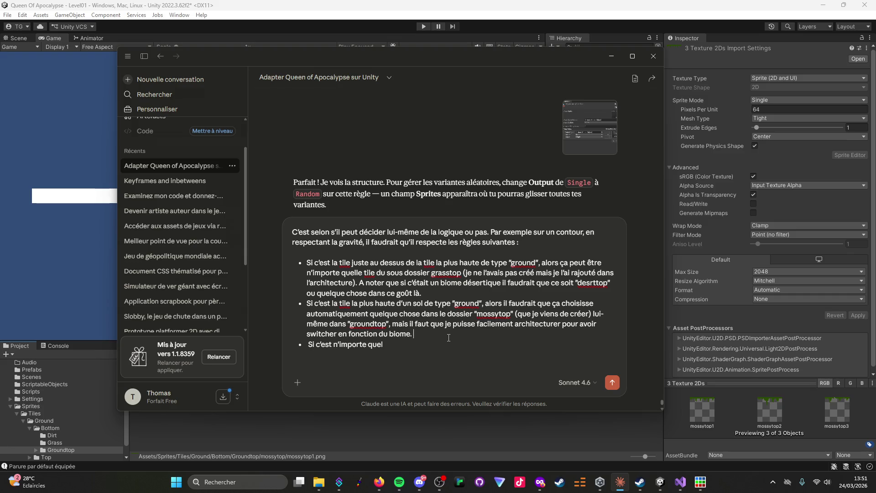
pyautogui.write('Le mossyt')
pyautogui.write('op doit être ')
pyautogui.write('pa')
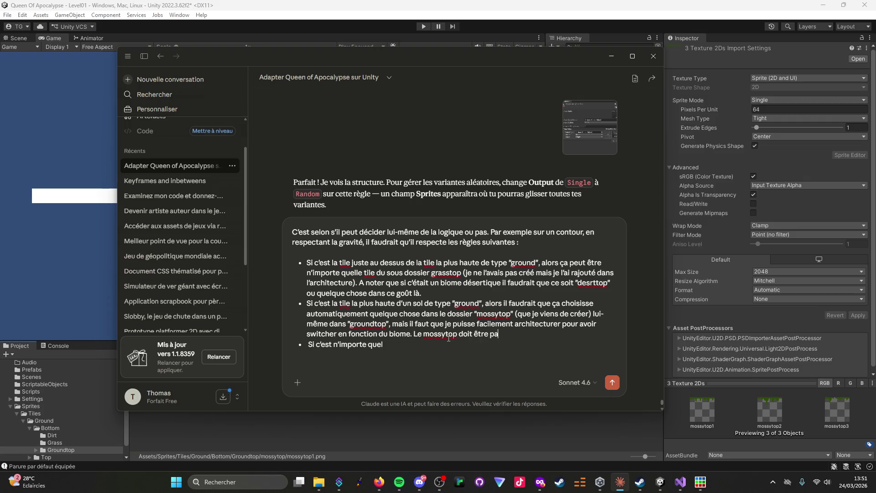
pyautogui.write('r-dessus')
pyautogui.write(" n'im")
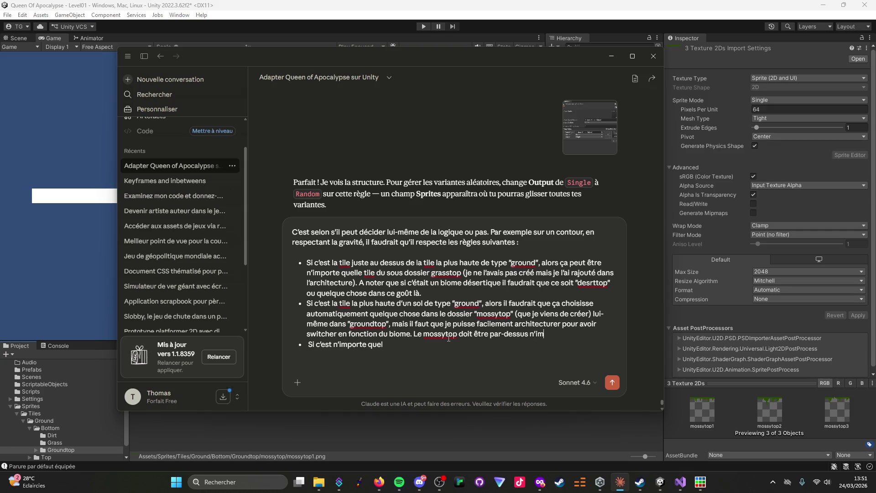
pyautogui.write('porte quelle')
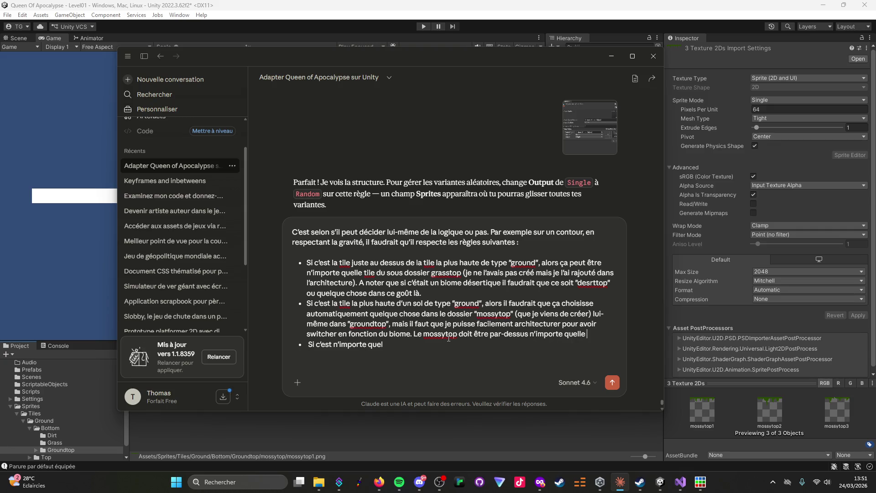
pyautogui.write(' tile d')
pyautogui.write('e type')
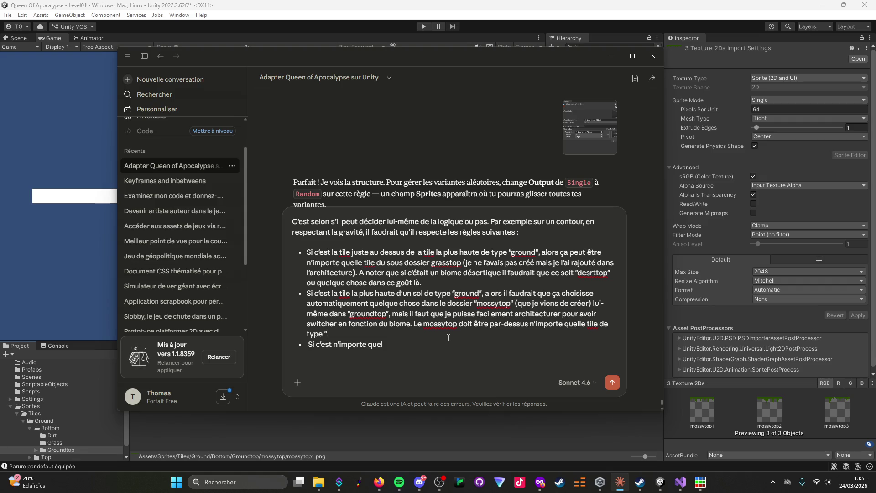
pyautogui.write('grass')
pyautogui.write('ou "')
pyautogui.write('dirt" selon ce que j\'ai choisi.')
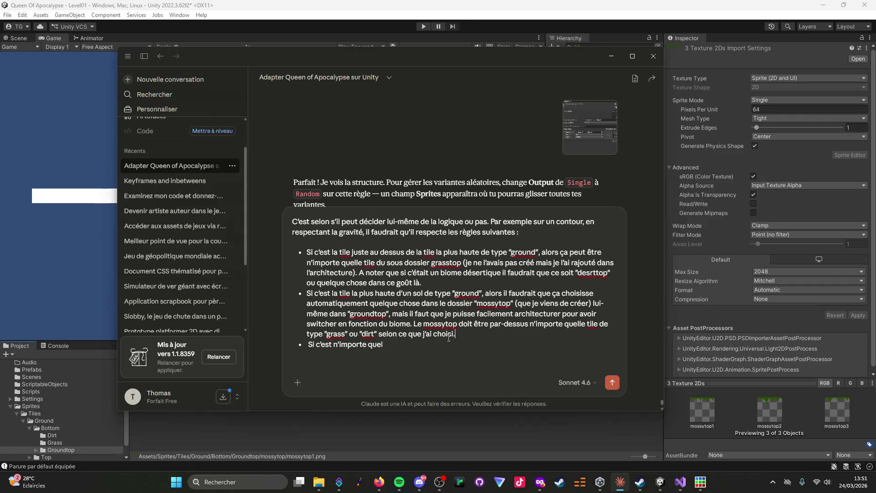
pyautogui.press('Down')
pyautogui.write('le ')
pyautogui.write('tile en d')
pyautogui.write('essous de ç')
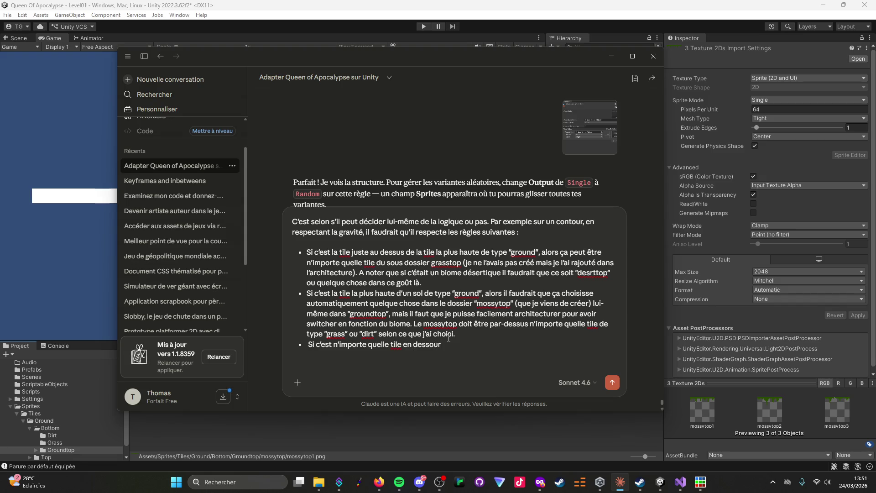
pyautogui.write('a, il faut que ce soit')
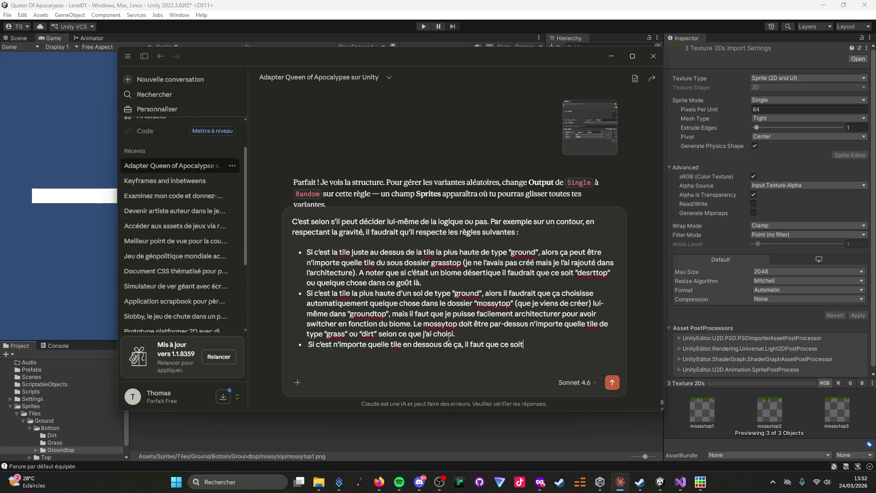
# Insert "faisant partie d'un bloc considéré comme ground" into the third rule.
pyautogui.click(461, 348)
pyautogui.write('faisant par')
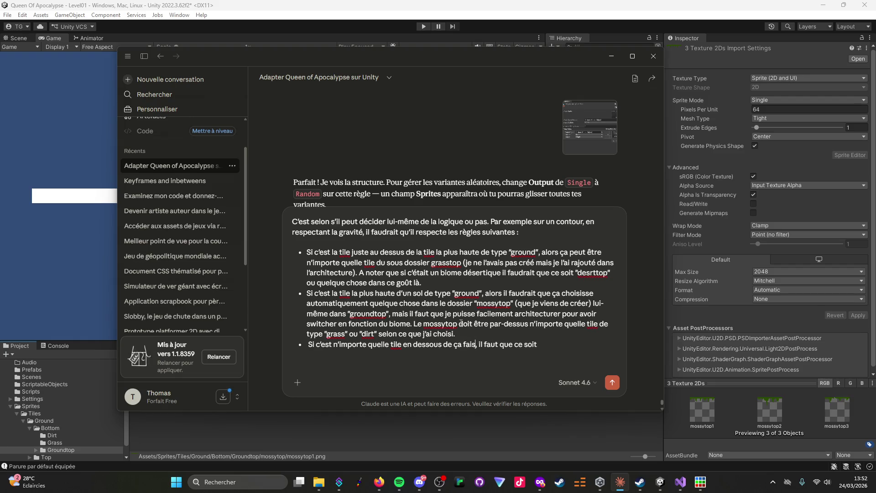
pyautogui.write("tie d'un blo")
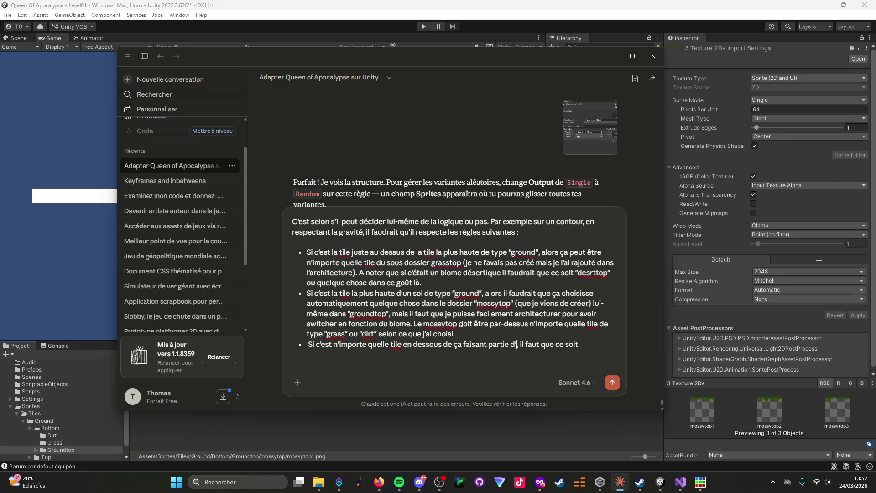
pyautogui.write('c considéré')
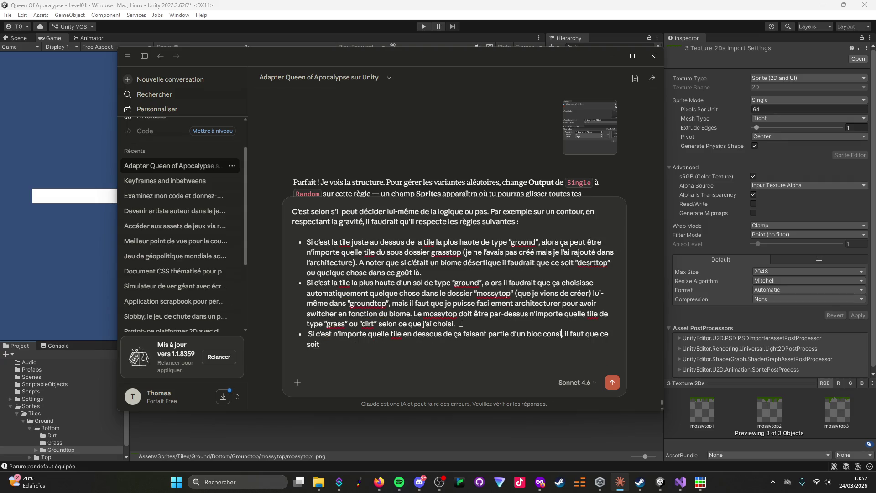
pyautogui.write(' comme ground')
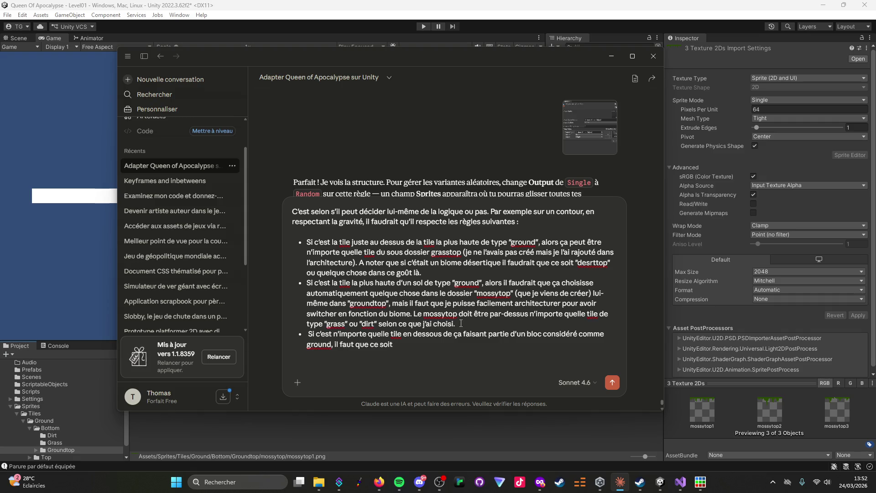
pyautogui.write('"graa')
pyautogui.press('BackSpace')
pyautogui.press('BackSpace')
pyautogui.press('BackSpace')
# End the third rule with the copied "grass" or "dirt" phrase plus ", mais sans mousse ou autre par dessus.".
pyautogui.moveTo(455, 323)
pyautogui.mouseDown()
pyautogui.moveTo(446, 322)
pyautogui.moveTo(531, 313)
pyautogui.mouseUp()
pyautogui.hotkey('ctrl', 'c')
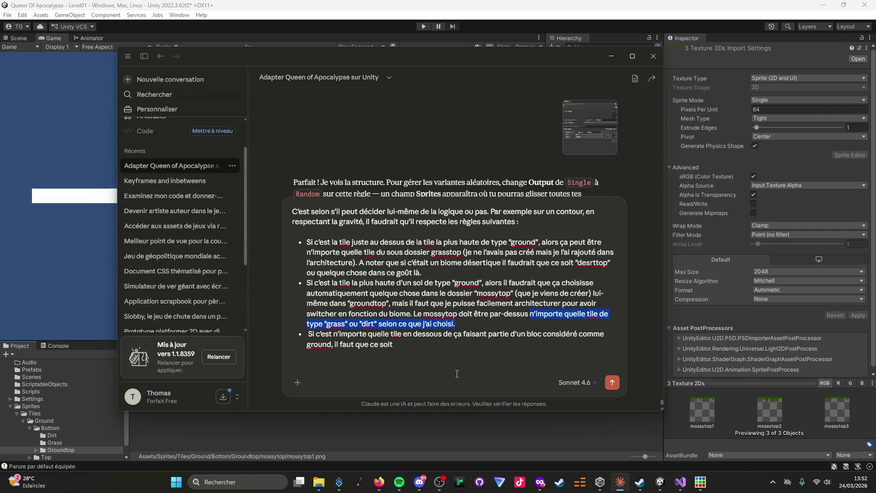
pyautogui.click(460, 345)
pyautogui.hotkey('ctrl', 'v')
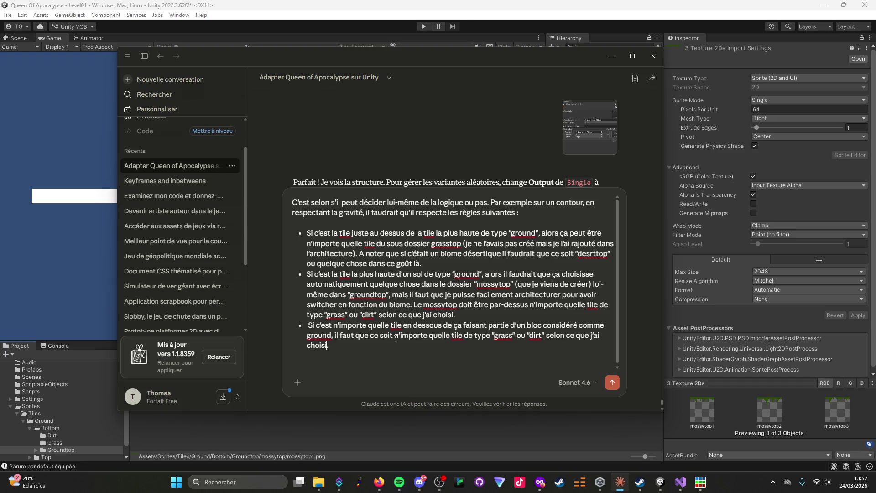
pyautogui.press('BackSpace')
pyautogui.write(', mais san')
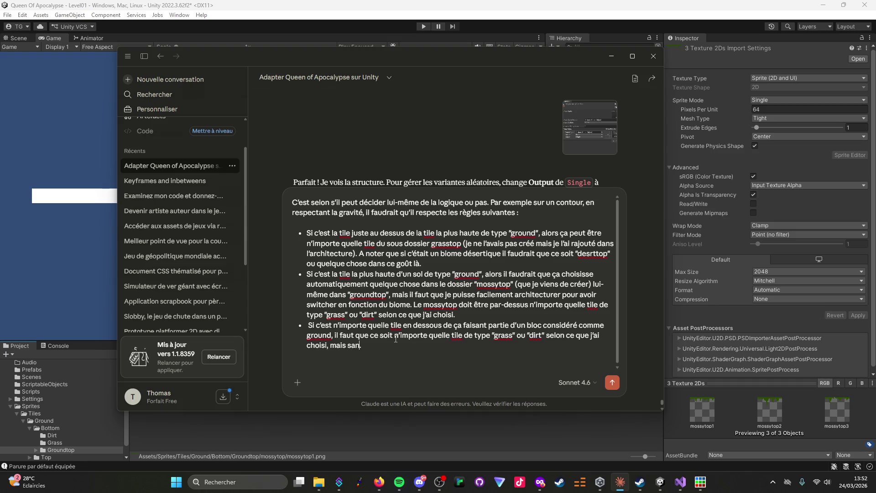
pyautogui.write('s')
pyautogui.write('.')
pyautogui.press('BackSpace')
pyautogui.write('mousse ou autre par dessus.')
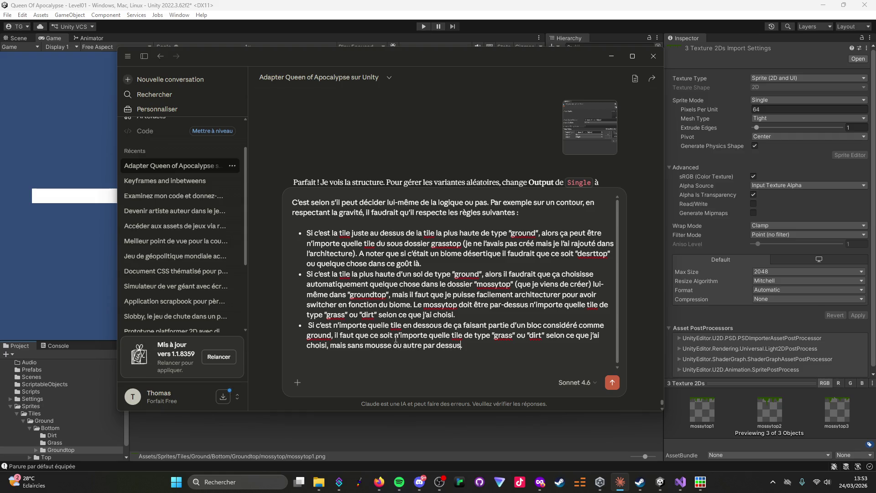
pyautogui.hotkey('shift', 'Return')
pyautogui.click(659, 482)
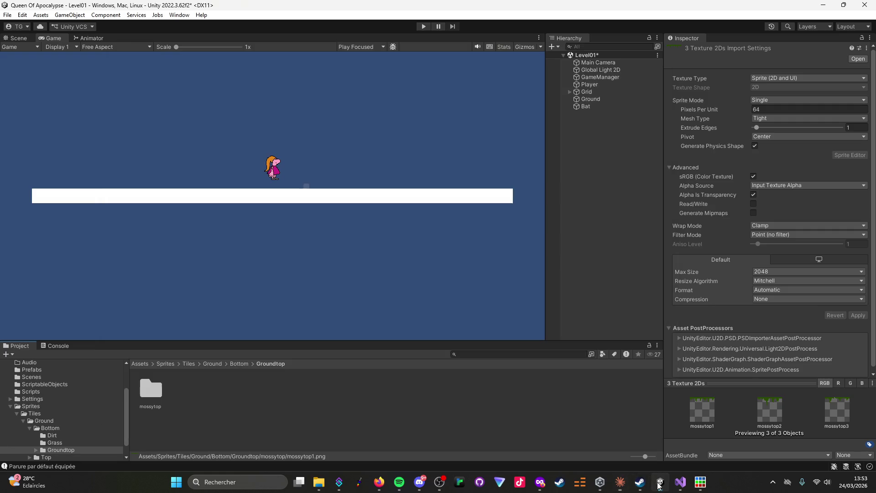
# Browse Unity's Project window from Bottom up to Tiles, then into Ground/Top showing grasstop.
pyautogui.click(242, 364)
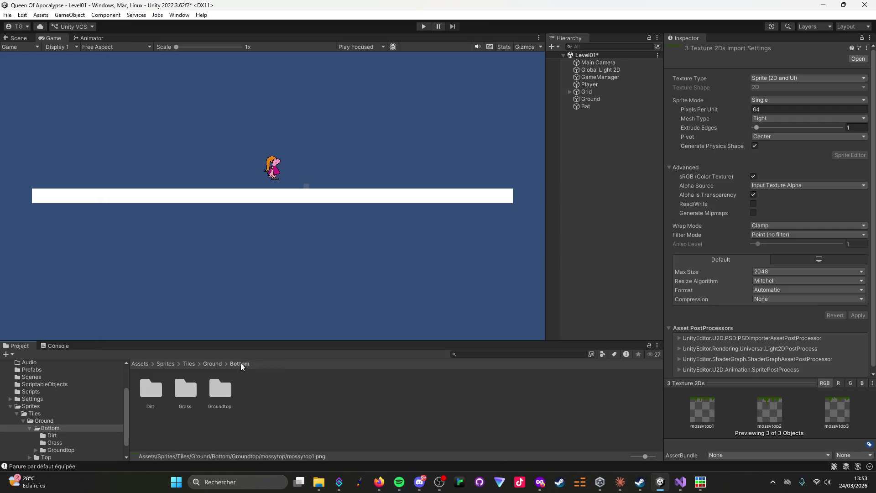
pyautogui.click(206, 363)
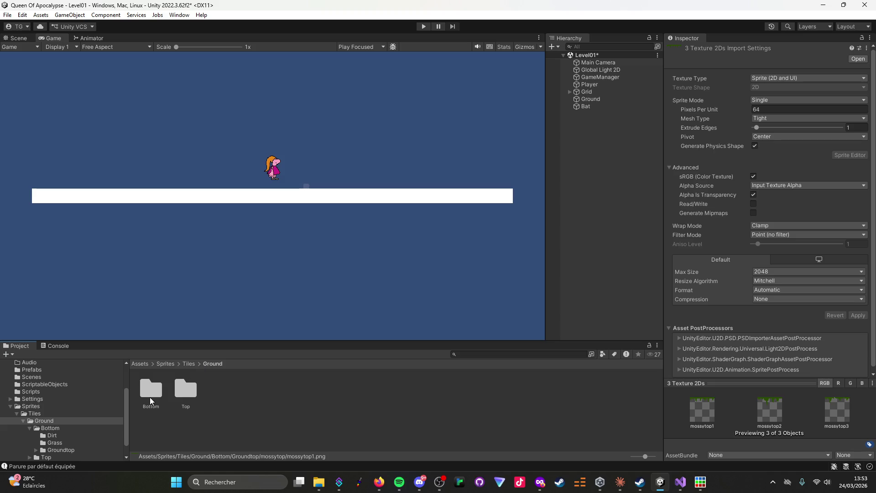
pyautogui.click(189, 364)
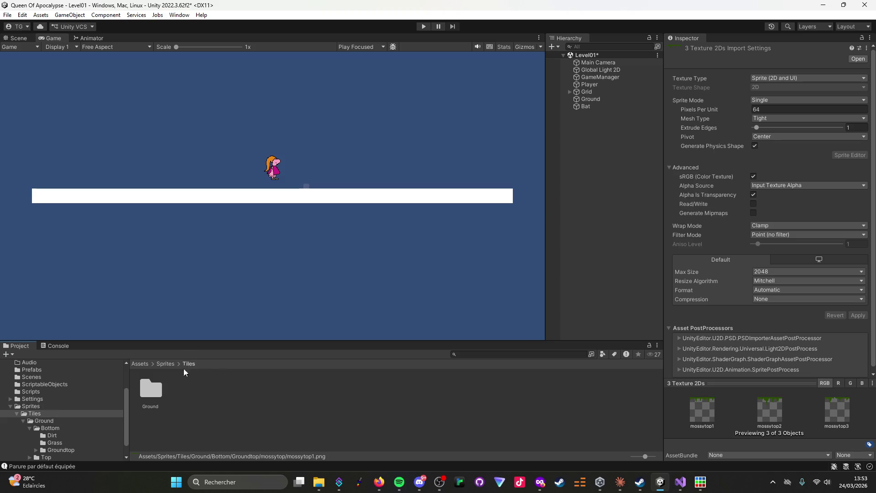
pyautogui.doubleClick(151, 389)
pyautogui.doubleClick(185, 391)
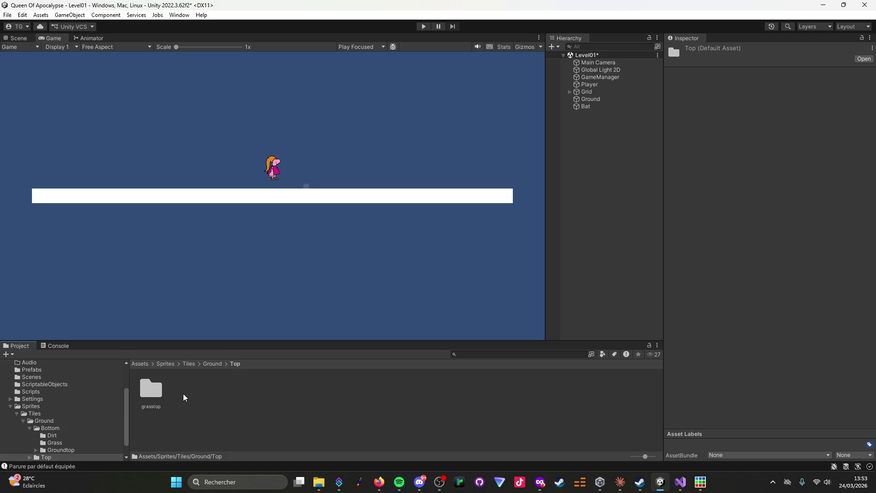
pyautogui.click(319, 483)
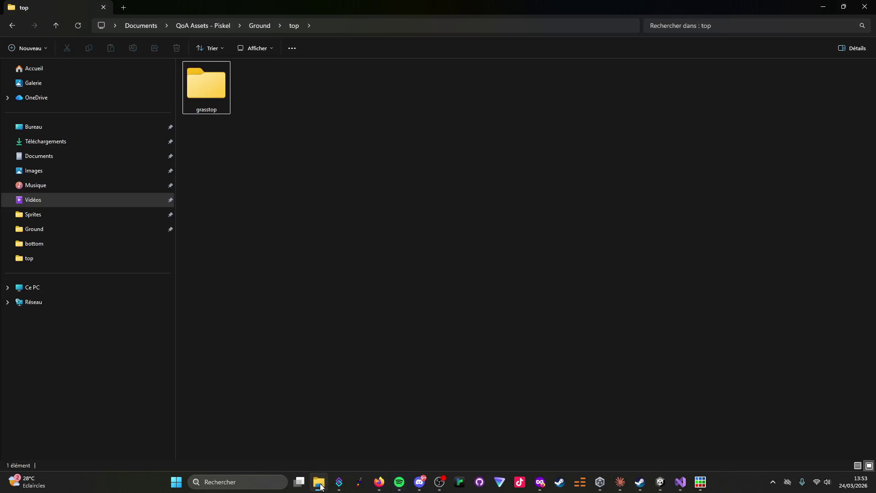
# Look inside the grasstop folder in File Explorer, then go back up to Documents.
pyautogui.doubleClick(201, 90)
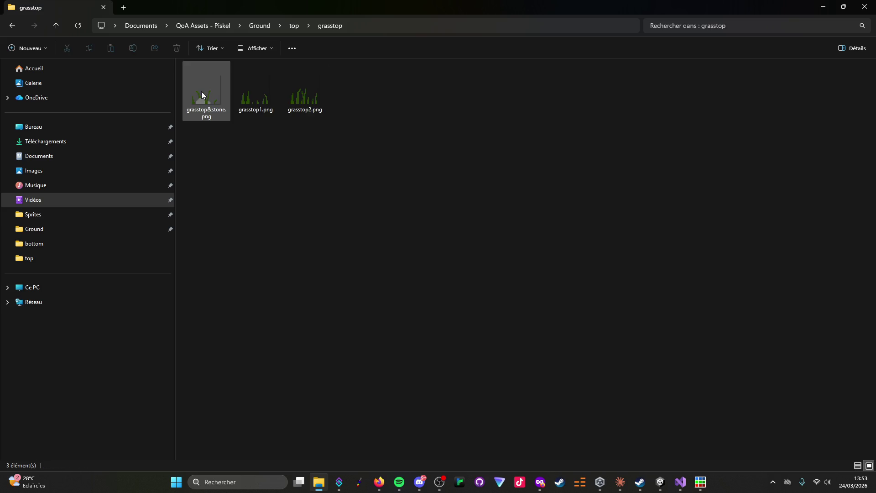
pyautogui.click(59, 26)
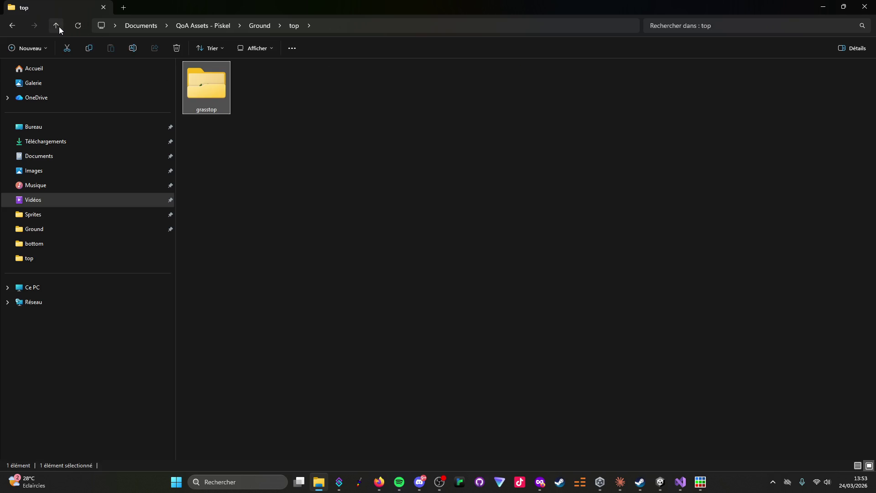
pyautogui.click(59, 26)
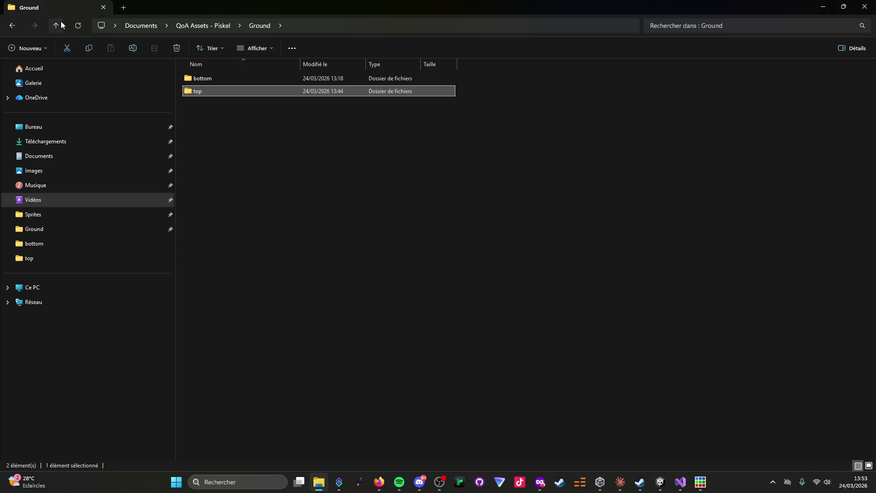
pyautogui.click(59, 26)
pyautogui.click(59, 27)
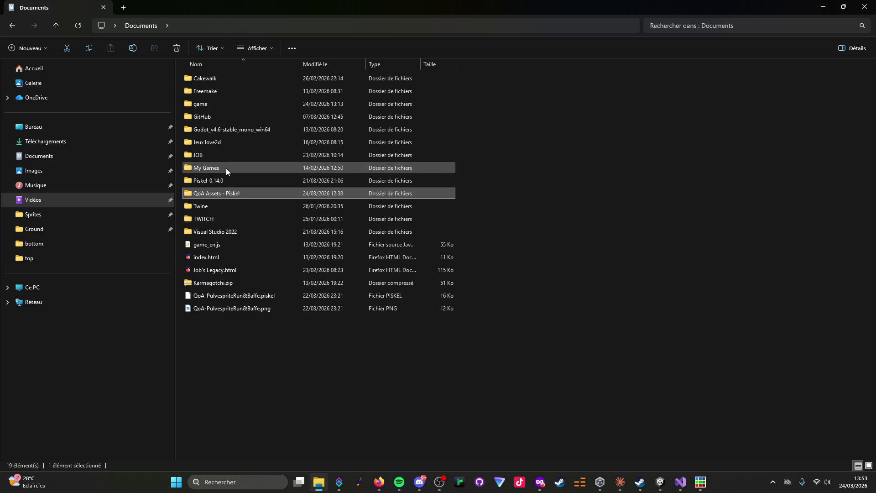
# Browse QoA Assets - Piskel > Ground > bottom to view the grass and groundtop sprites.
pyautogui.doubleClick(231, 193)
pyautogui.doubleClick(195, 76)
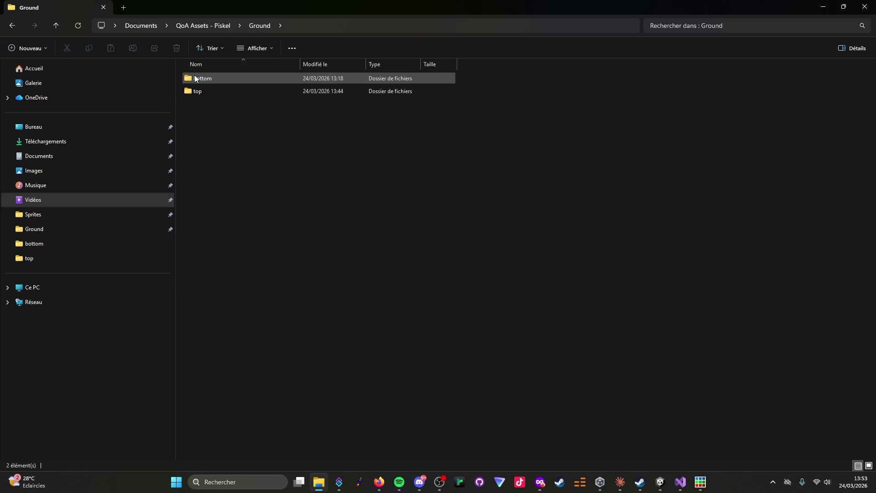
pyautogui.doubleClick(200, 80)
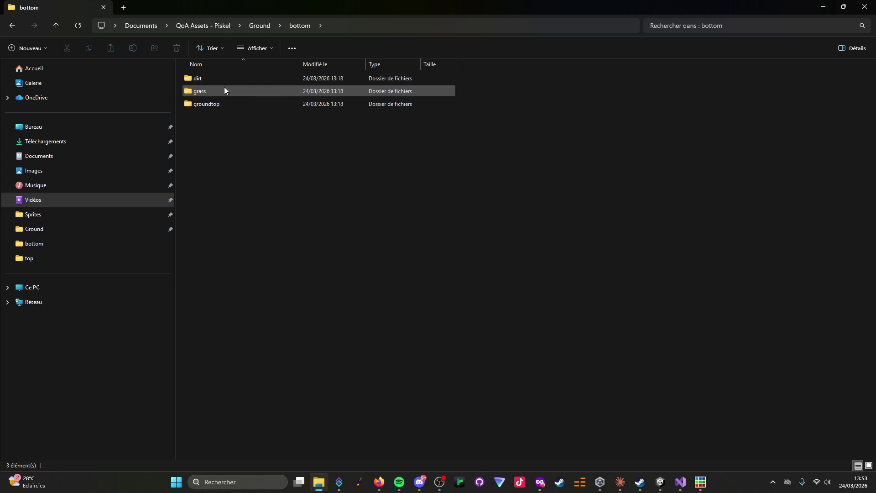
pyautogui.doubleClick(224, 87)
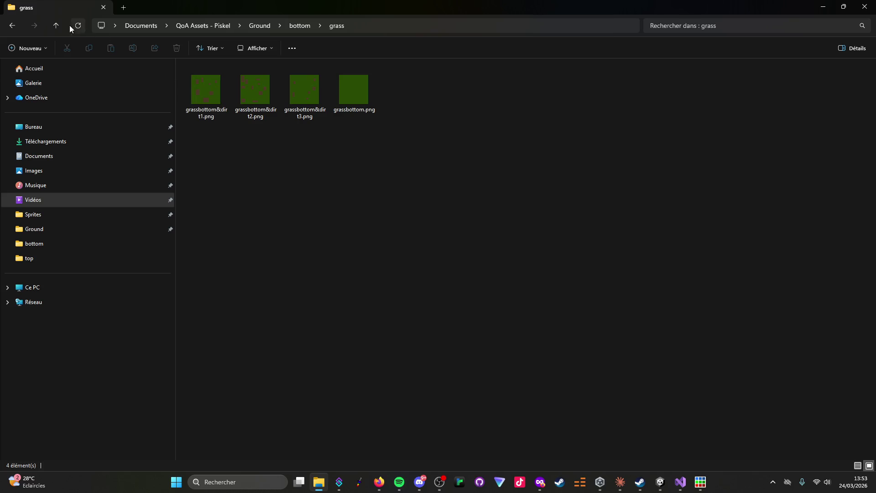
pyautogui.click(57, 24)
pyautogui.doubleClick(214, 103)
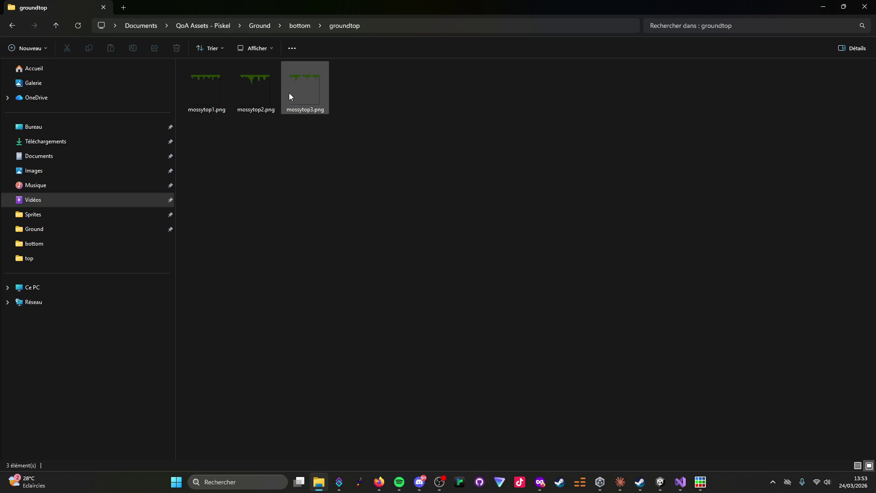
pyautogui.moveTo(289, 92)
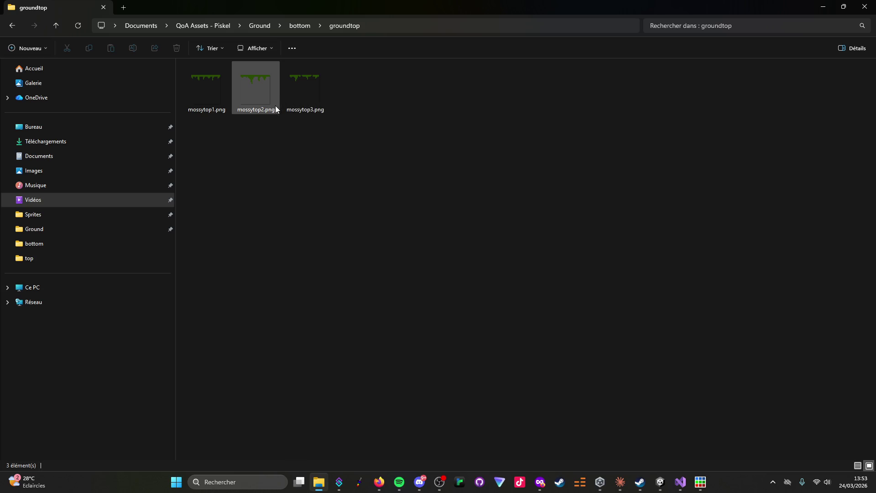
pyautogui.click(57, 24)
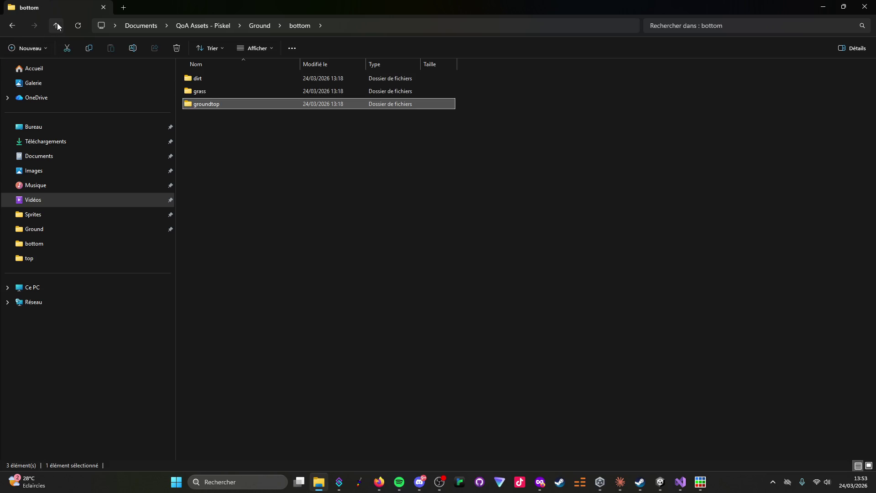
pyautogui.click(620, 482)
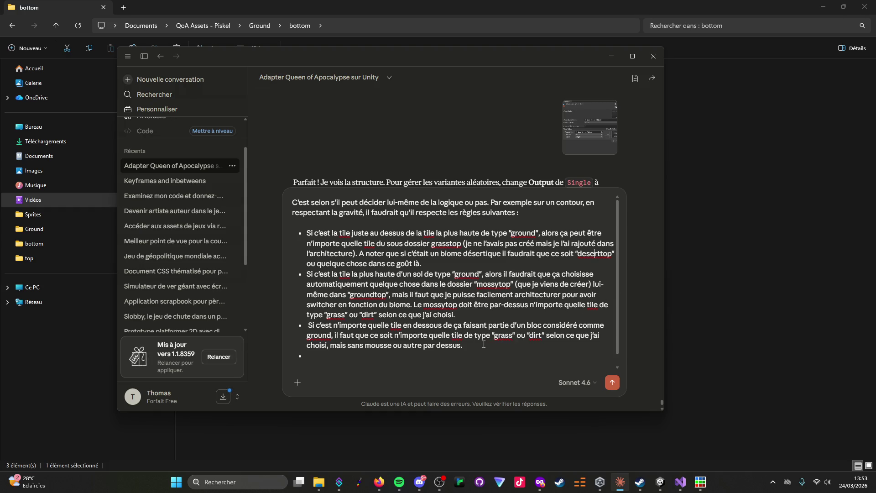
# Begin a fourth rule: the tile just below the lowest "ground" tile (donc dans le vide), alors.
pyautogui.write('gr')
pyautogui.press('BackSpace')
pyautogui.write("Si c'est")
pyautogui.write('la tile')
pyautogui.write(' juste en dessous du bloc')
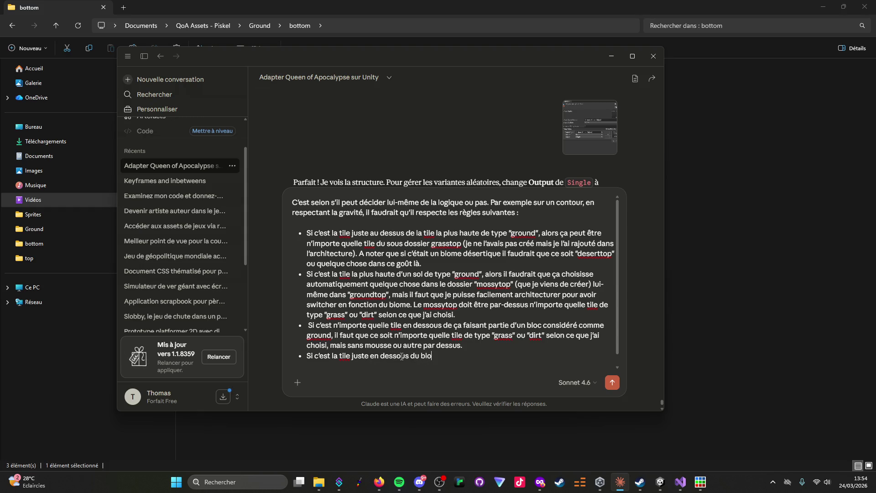
pyautogui.press('BackSpace')
pyautogui.press('BackSpace')
pyautogui.press('BackSpace')
pyautogui.write('e la ')
pyautogui.write('tile la plus ba')
pyautogui.write('sse du blo')
pyautogui.write('c "groun')
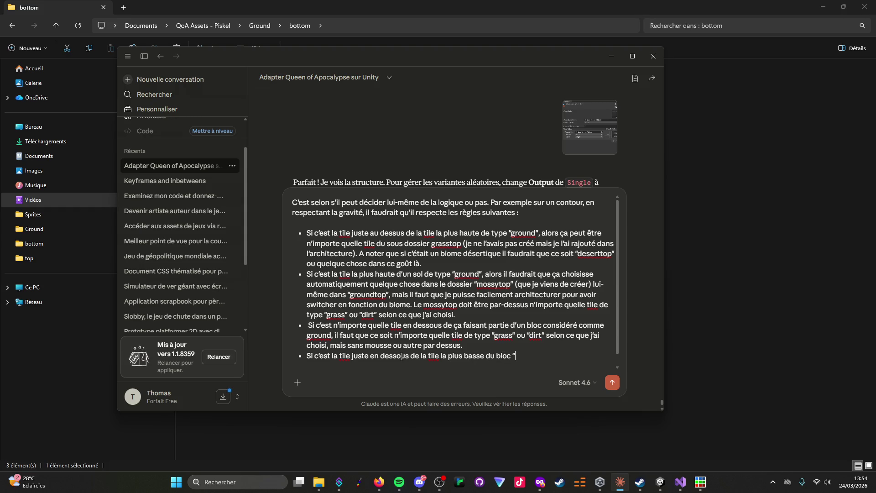
pyautogui.write('d"')
pyautogui.write(', alors')
pyautogui.press('Left')
pyautogui.press('Left')
pyautogui.write("(donc dans le vide ou dans l'ea")
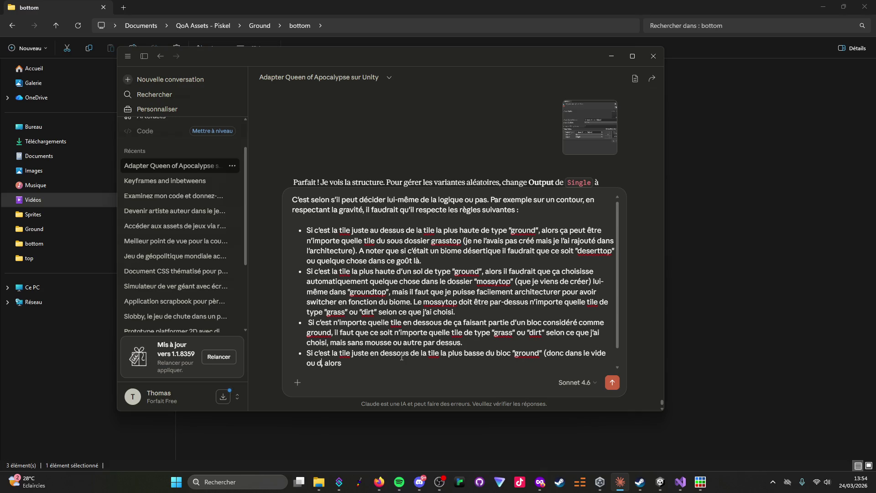
pyautogui.write('u')
pyautogui.write(')')
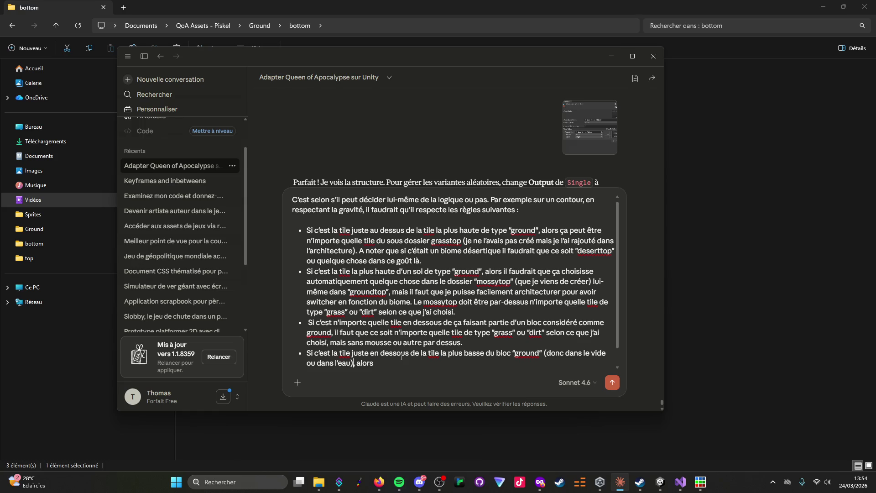
pyautogui.hotkey('ctrl', 'shift', 'Left')
pyautogui.hotkey('ctrl', 'shift', 'Left')
pyautogui.hotkey('ctrl', 'shift', 'Left')
pyautogui.press('BackSpace')
pyautogui.press('BackSpace')
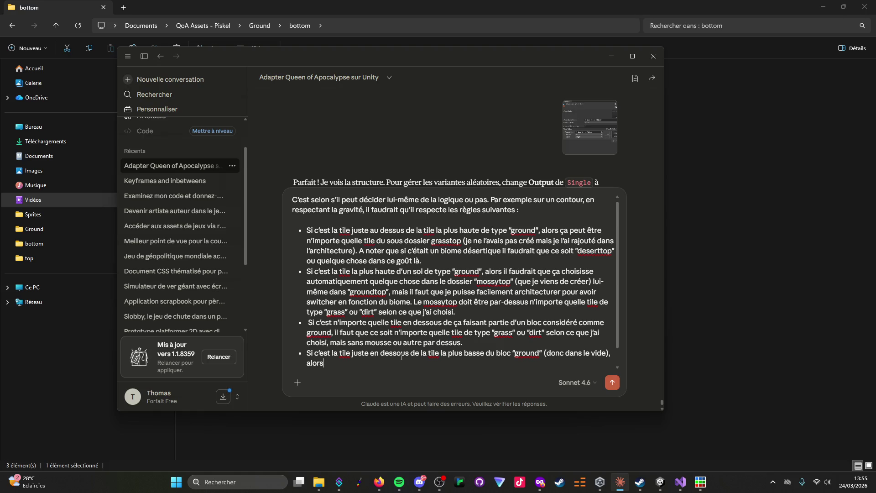
# Finish the fourth rule with the "groundtop" folder's assets, a folder to be renamed groundbottom.
pyautogui.write(' il faut u')
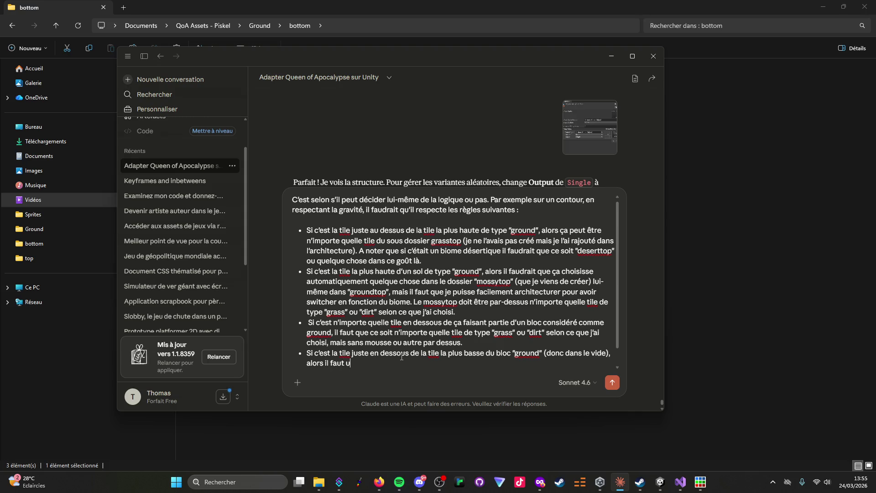
pyautogui.write('tili')
pyautogui.write('ser')
pyautogui.write(' les assets ')
pyautogui.write('du dossier "groundtop"')
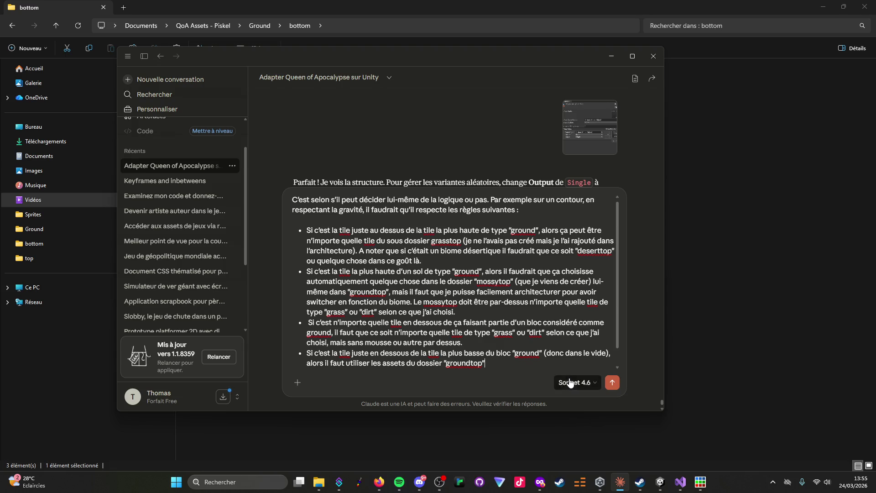
pyautogui.write('(que je de')
pyautogui.write('vrais reni')
pyautogui.write('ommer en groundbottom')
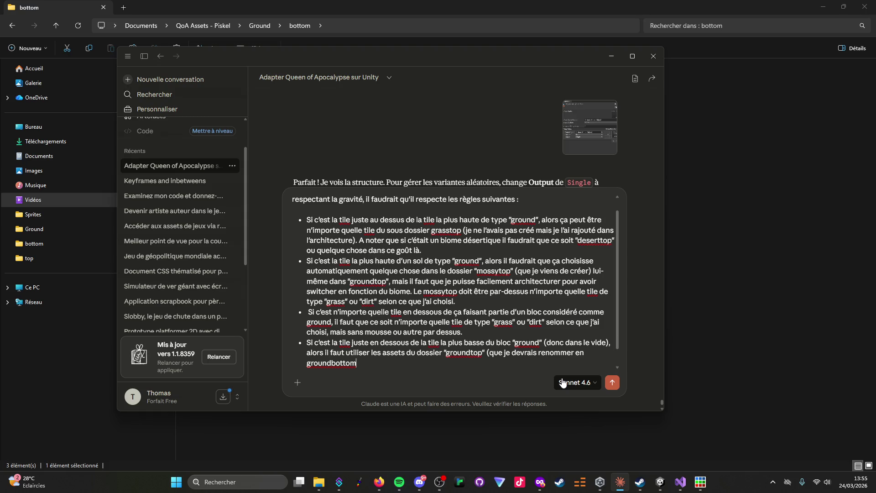
pyautogui.write(')')
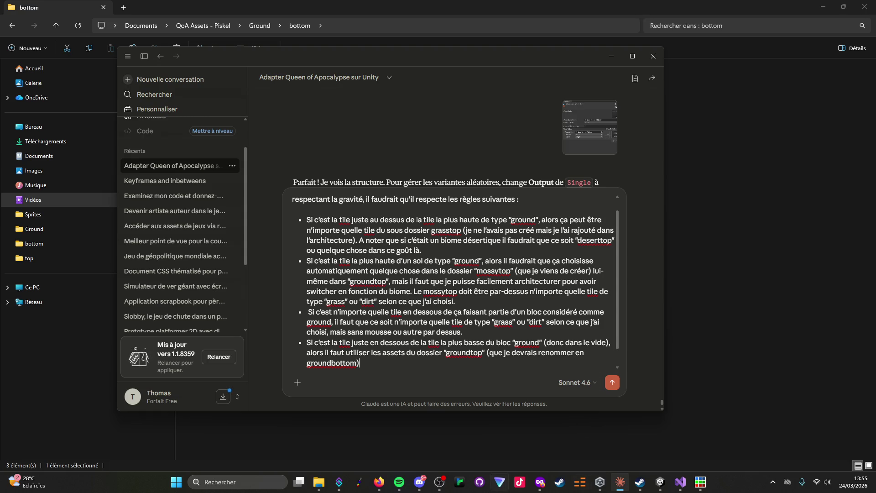
pyautogui.moveTo(624, 481)
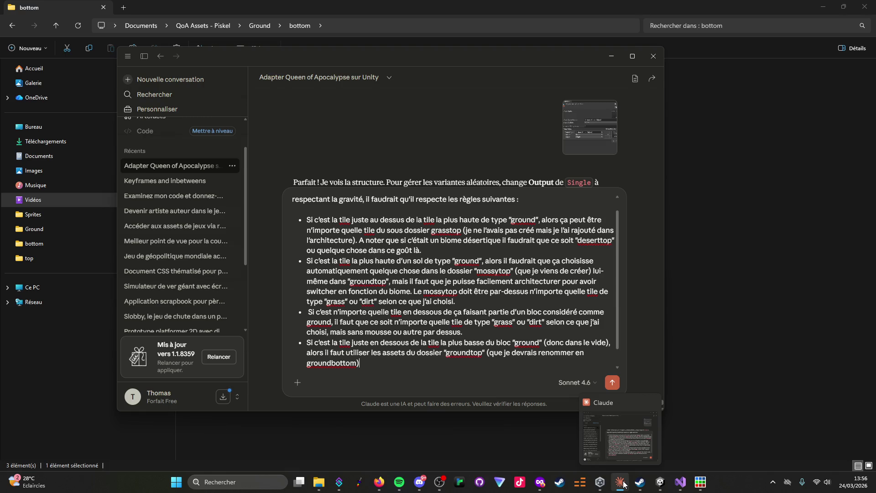
pyautogui.write('.')
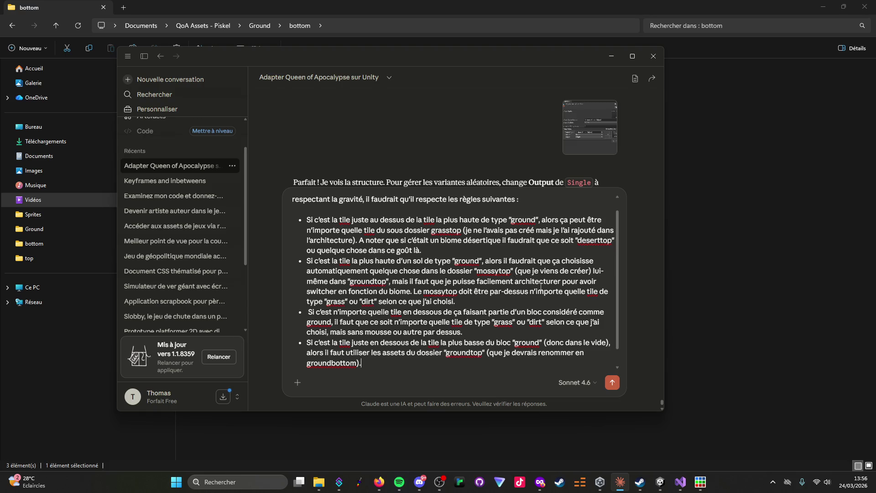
pyautogui.moveTo(419, 481)
# Replace the renaming note with "soit le mossybottom, mais dans un autre contexte".
pyautogui.moveTo(359, 362)
pyautogui.mouseDown()
pyautogui.moveTo(525, 333)
pyautogui.moveTo(475, 332)
pyautogui.moveTo(487, 334)
pyautogui.mouseUp()
pyautogui.scroll(-1, 370, 356)
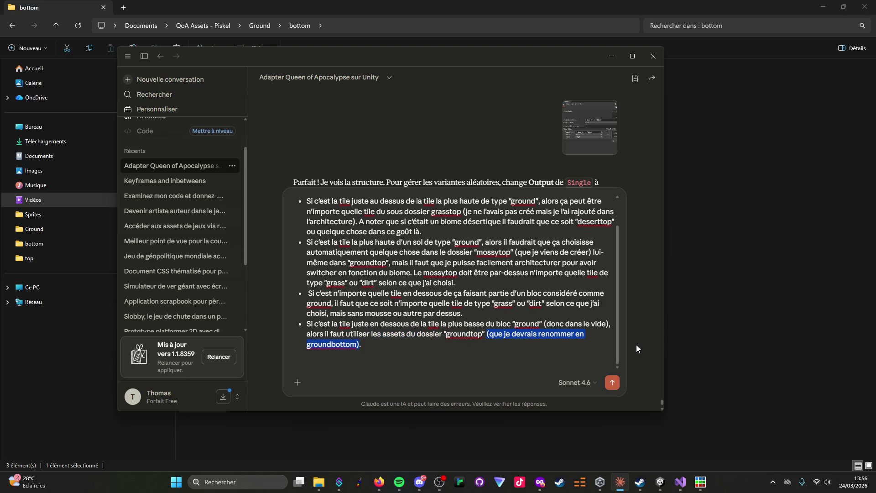
pyautogui.press('BackSpace')
pyautogui.write('soit le mossy')
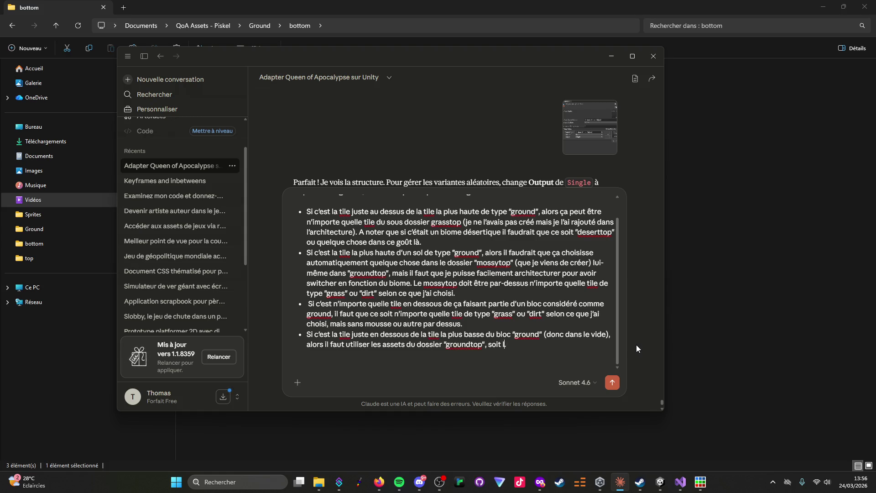
pyautogui.write('bottom, m')
pyautogui.write('ais ')
pyautogui.write('dans')
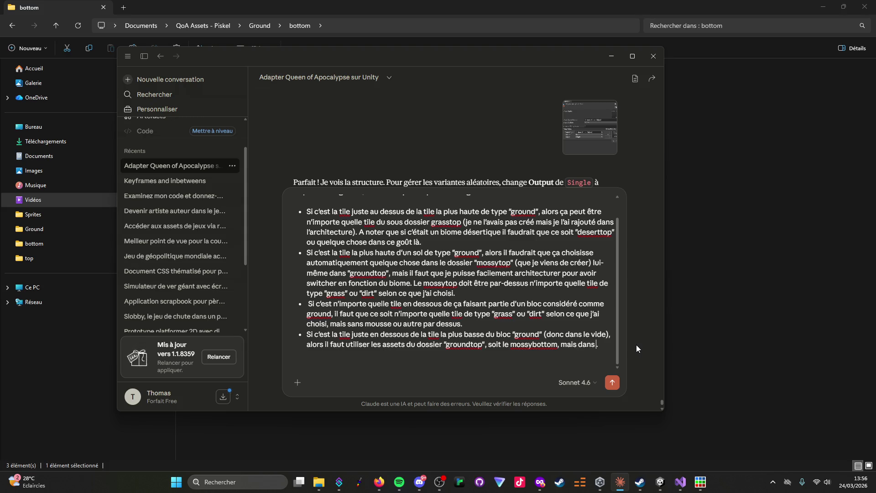
pyautogui.write(' un autre conte')
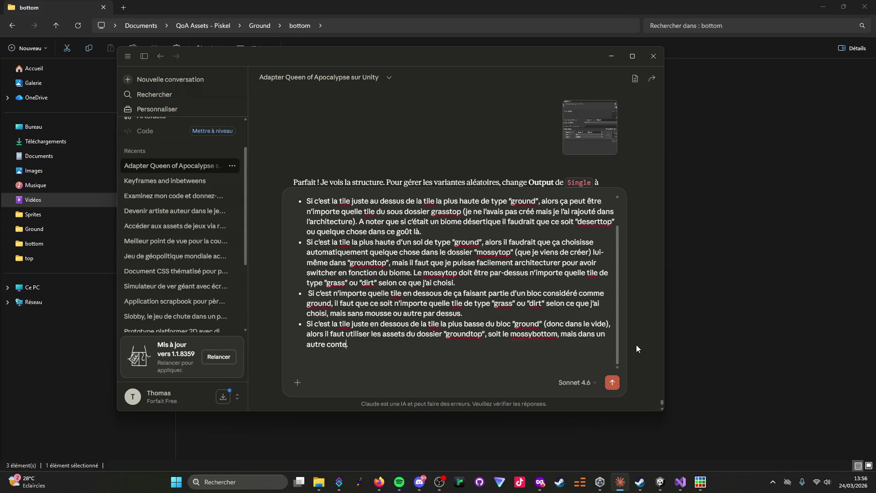
pyautogui.write('xte en')
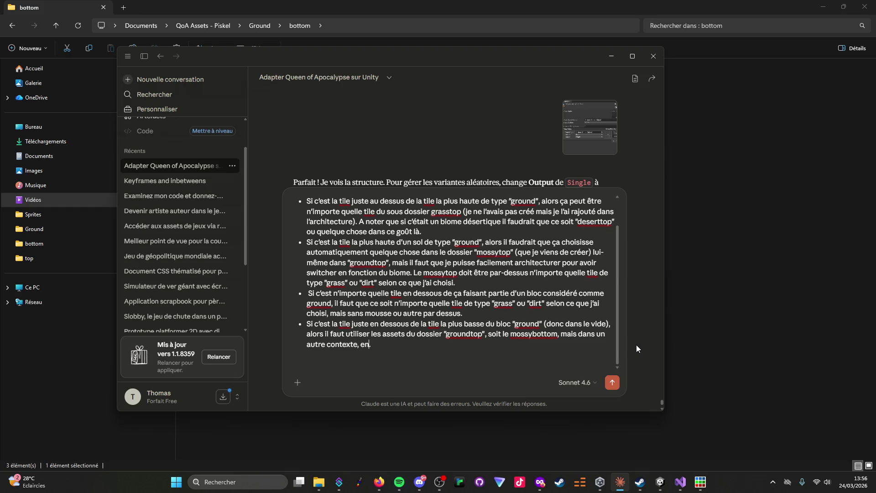
pyautogui.write(" tant qu'asset")
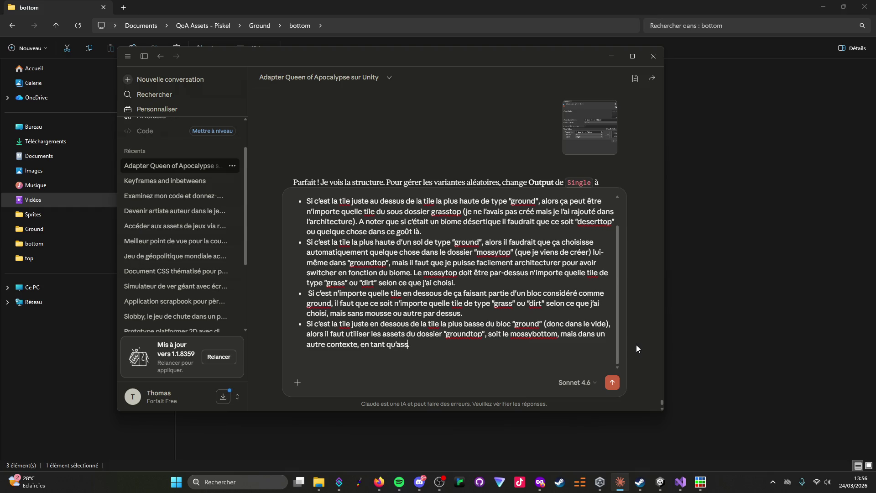
pyautogui.press('BackSpace')
pyautogui.press('BackSpace')
pyautogui.press('BackSpace')
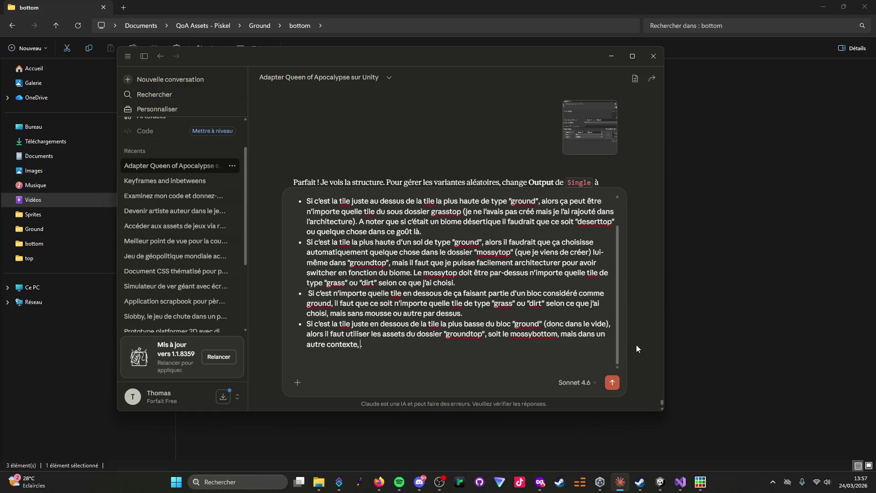
pyautogui.write('.')
pyautogui.press('BackSpace')
pyautogui.press('BackSpace')
# Append "(peut-être devrais-je créer un autre dossier dédié ?" to the fourth rule.
pyautogui.write('(pêut-être')
pyautogui.press('BackSpace')
pyautogui.press('BackSpace')
pyautogui.press('BackSpace')
pyautogui.write('eut-être de')
pyautogui.write('vrais')
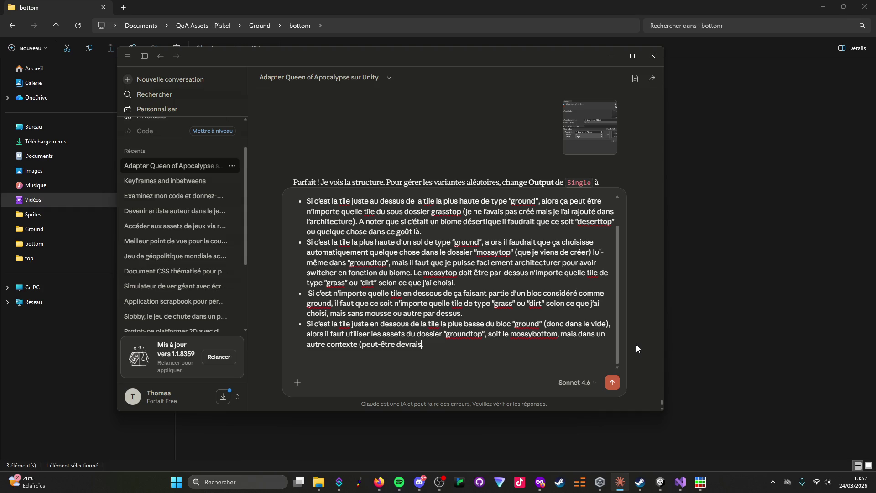
pyautogui.write('-je créer un autre')
pyautogui.write(' sous dossi')
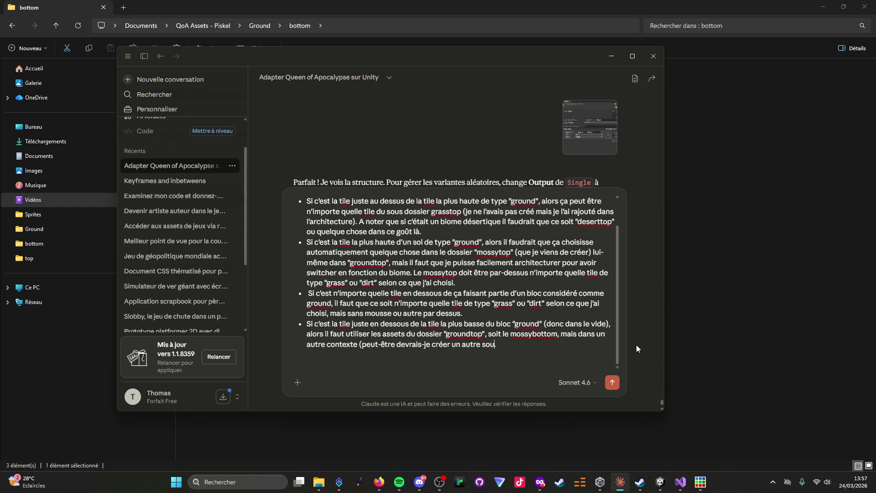
pyautogui.press('BackSpace')
pyautogui.press('BackSpace')
pyautogui.press('BackSpace')
pyautogui.write('di')
pyautogui.press('BackSpace')
pyautogui.write('ossier dedié ?')
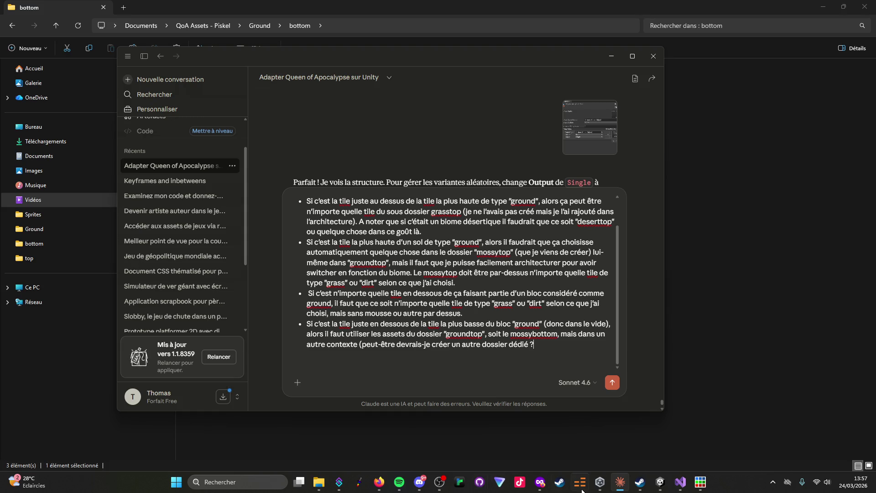
pyautogui.click(660, 483)
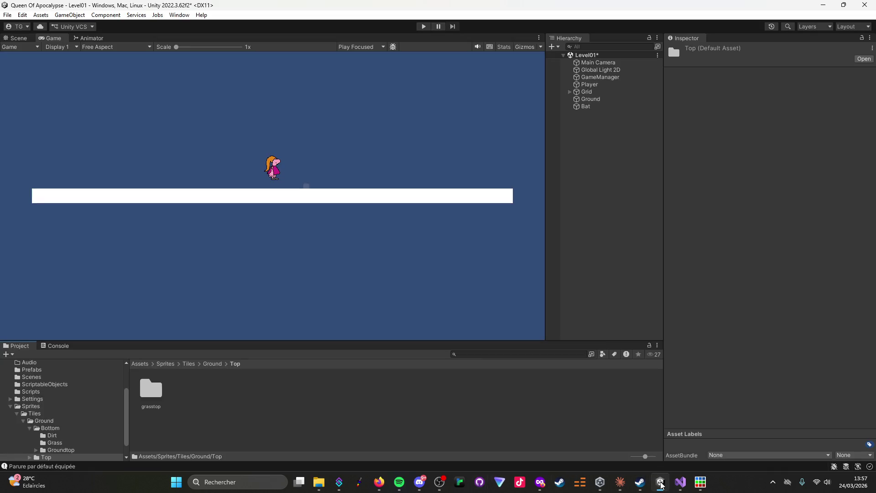
# Go through Ground/Bottom/Groundtop into the mossytop folder in the Project window.
pyautogui.doubleClick(153, 394)
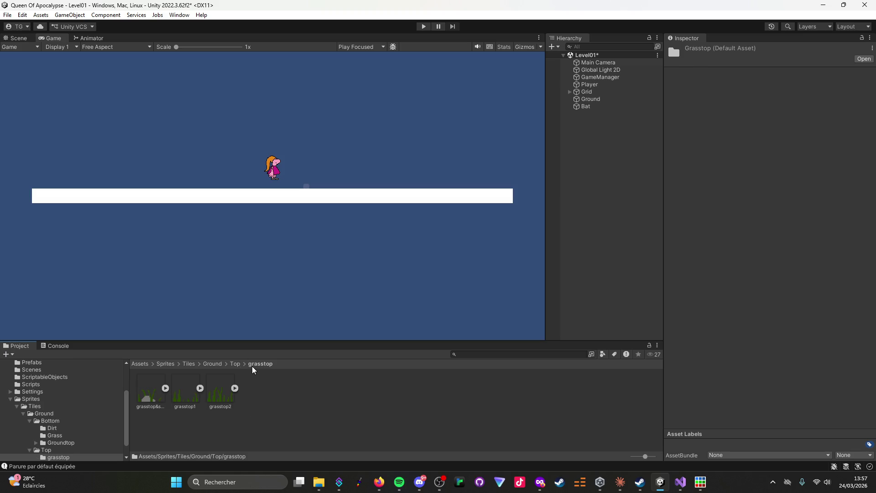
pyautogui.click(234, 365)
pyautogui.click(214, 365)
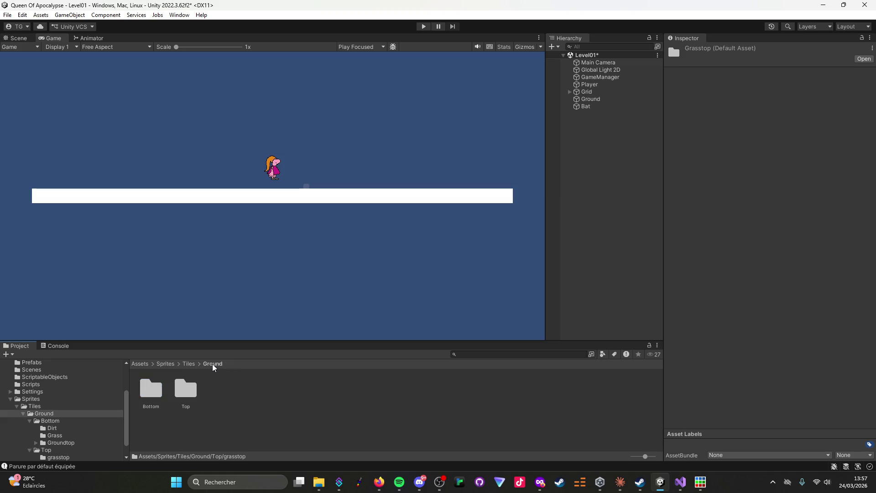
pyautogui.doubleClick(150, 391)
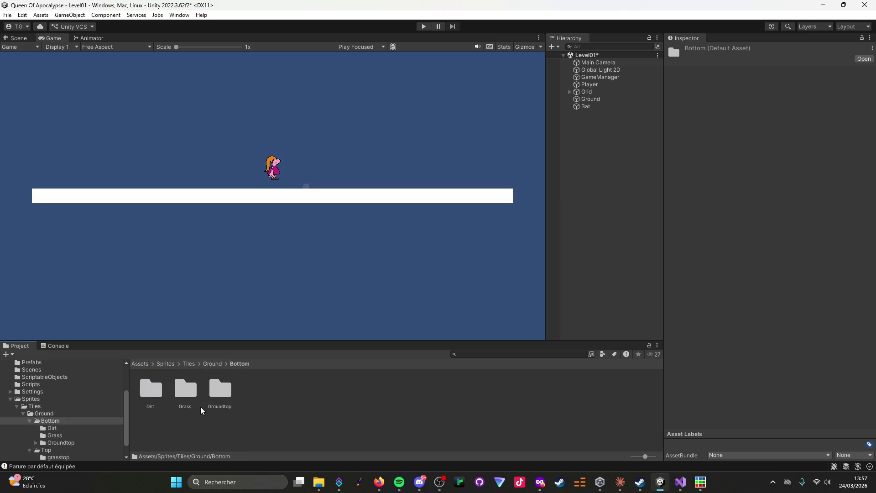
pyautogui.doubleClick(223, 398)
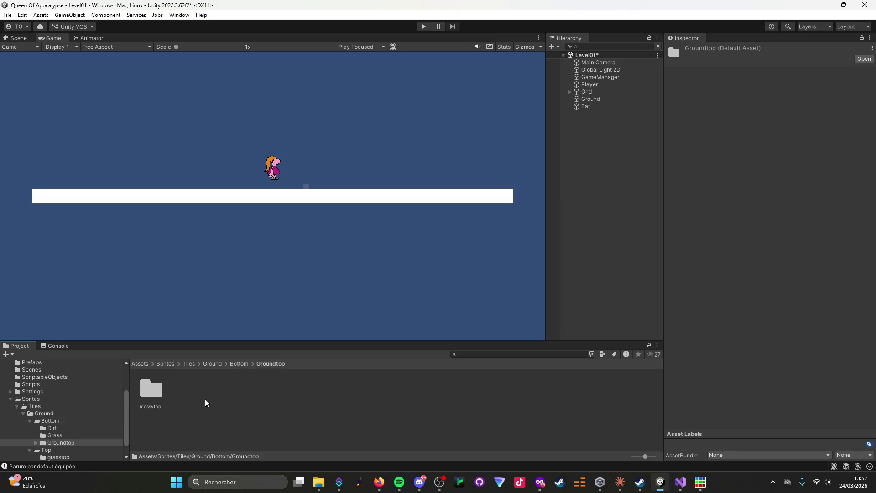
pyautogui.doubleClick(153, 393)
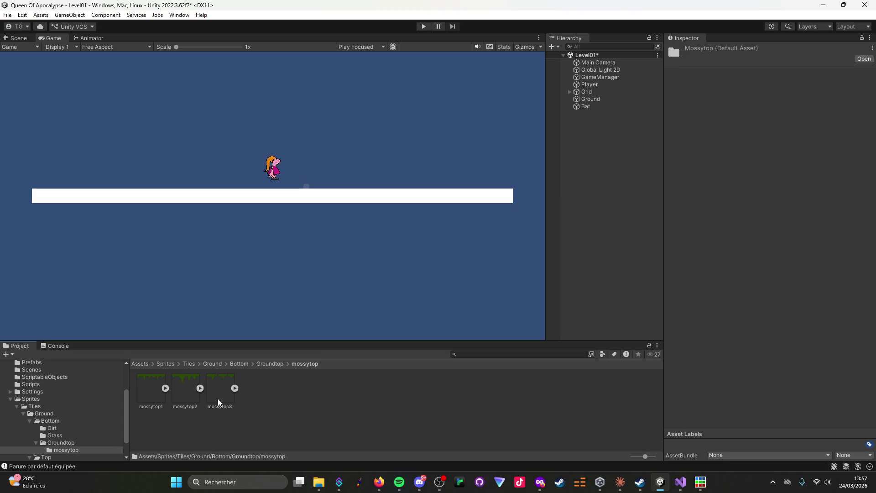
# Select the three mossytop textures and return to the Bottom folder.
pyautogui.moveTo(269, 369)
pyautogui.mouseDown()
pyautogui.moveTo(220, 388)
pyautogui.moveTo(146, 391)
pyautogui.mouseUp()
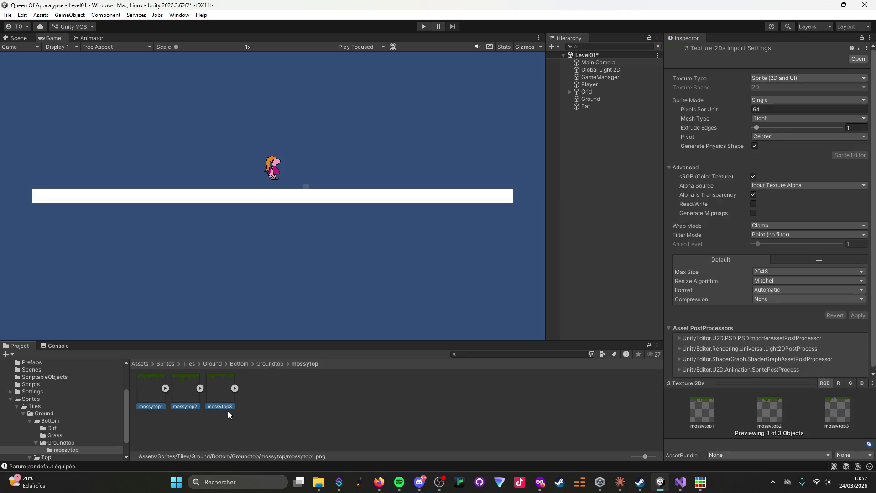
pyautogui.click(265, 364)
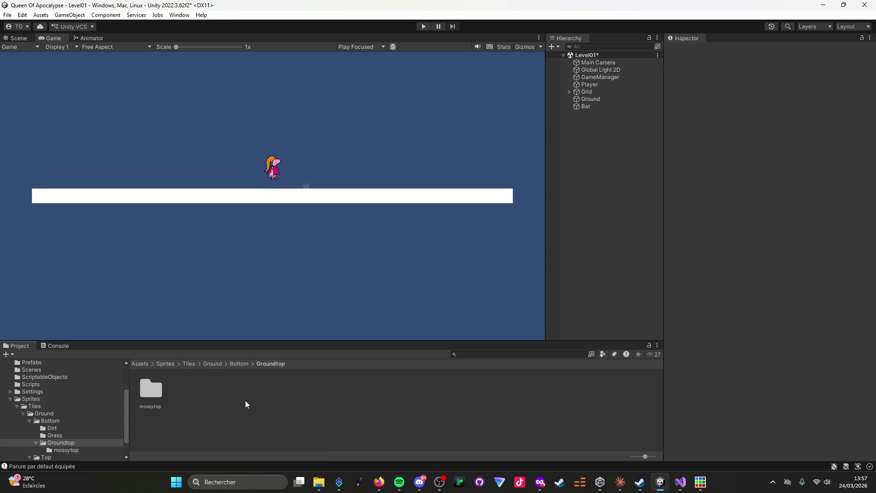
pyautogui.click(241, 363)
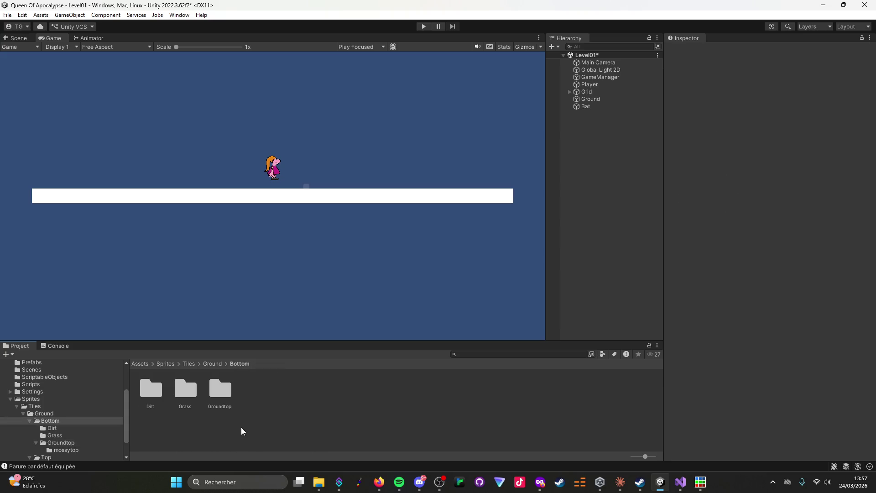
pyautogui.rightClick(247, 394)
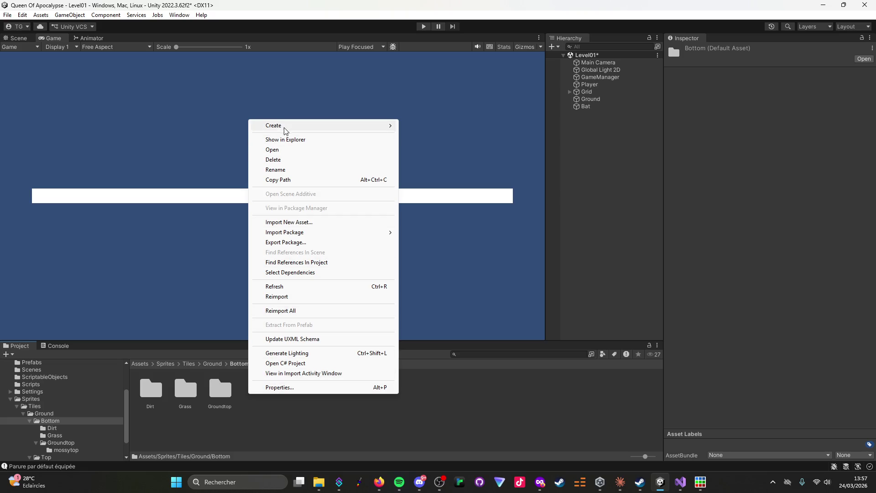
# Create a Groundbottom folder in Bottom and paste the three mossytop textures into it.
pyautogui.moveTo(286, 129)
pyautogui.click(453, 36)
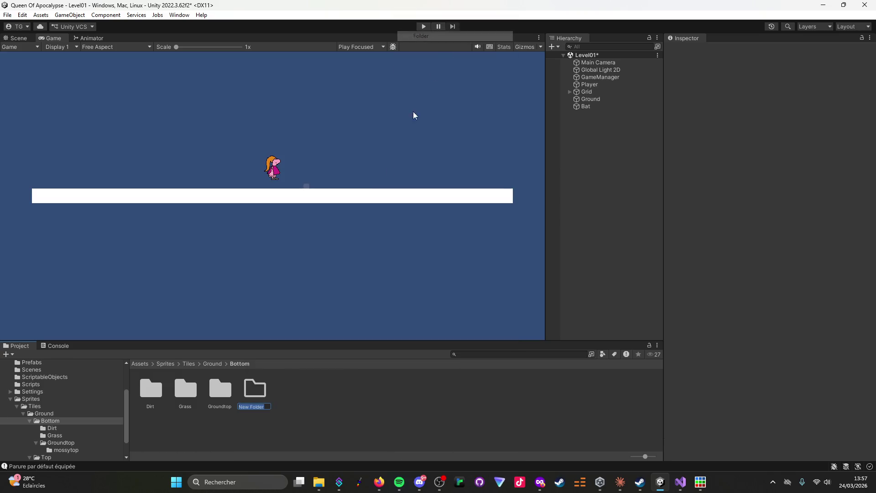
pyautogui.write('Ground')
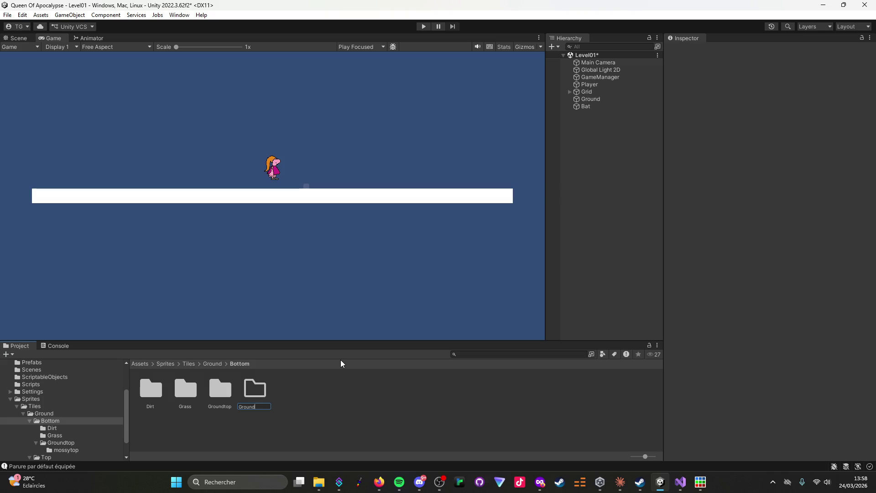
pyautogui.write('bottom')
pyautogui.press('Return')
pyautogui.press('Return')
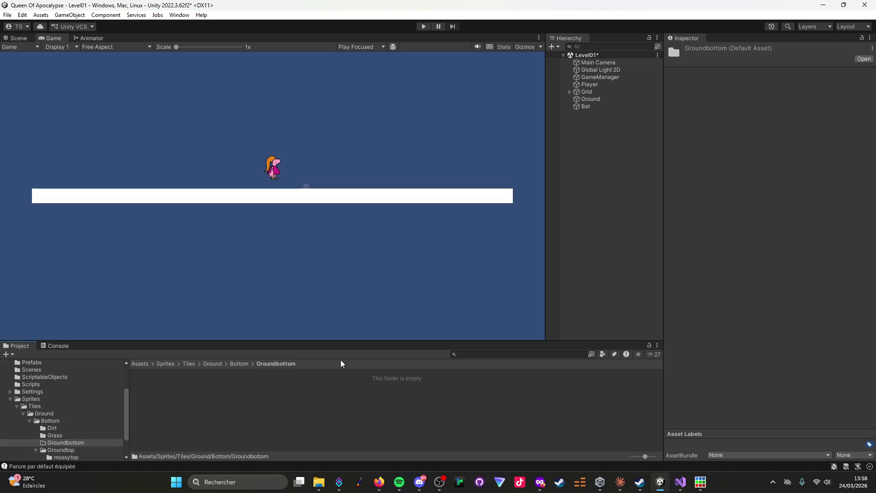
pyautogui.hotkey('ctrl', 'v')
pyautogui.click(242, 395)
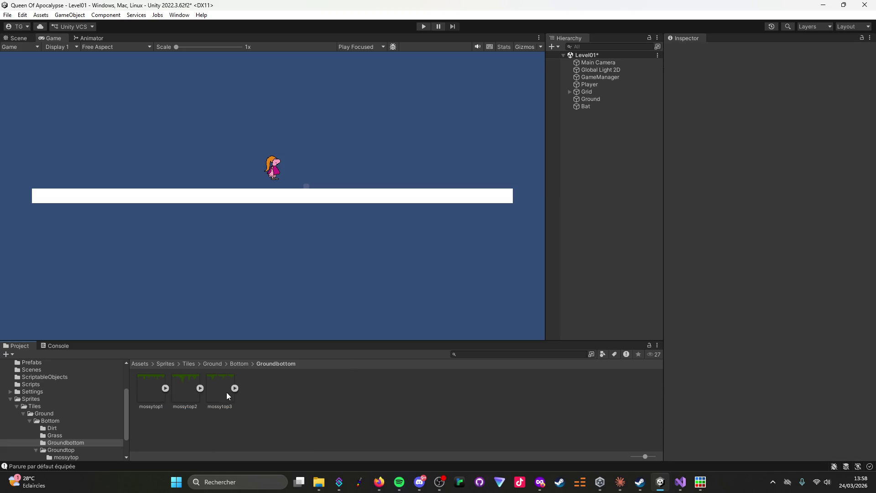
pyautogui.keyDown('shift'); pyautogui.click(220, 394); pyautogui.keyUp('shift')
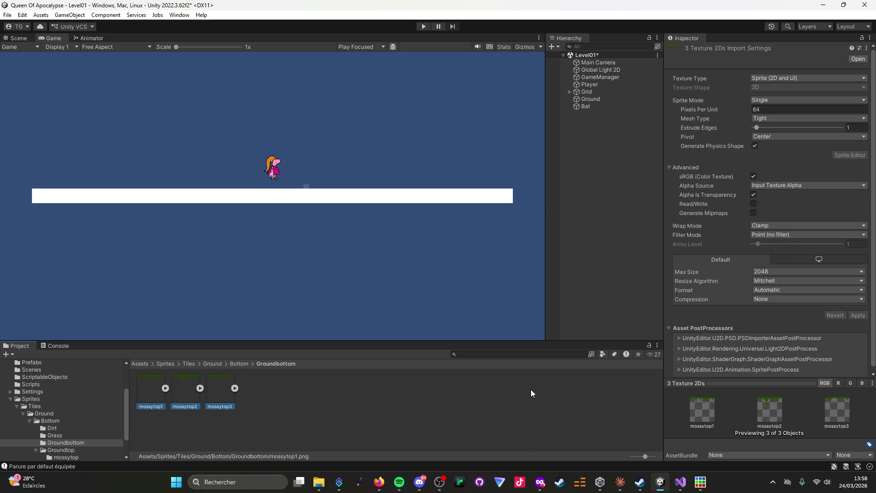
pyautogui.click(362, 397)
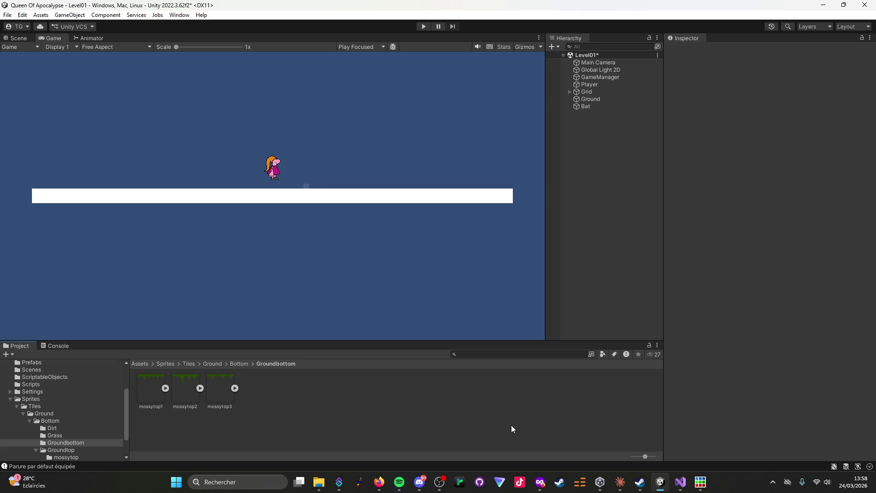
# Rename mossytop1 to mossygroundbottom1 and copy that name for reuse.
pyautogui.click(149, 406)
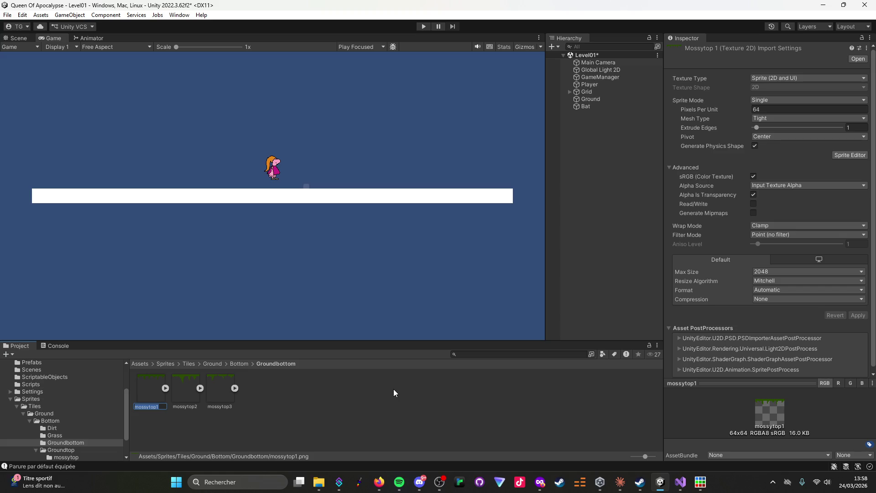
pyautogui.write('ground')
pyautogui.write('botto')
pyautogui.write('m')
pyautogui.press('Home')
pyautogui.write('mossy')
pyautogui.press('End')
pyautogui.hotkey('ctrl', 'a')
pyautogui.press('Return')
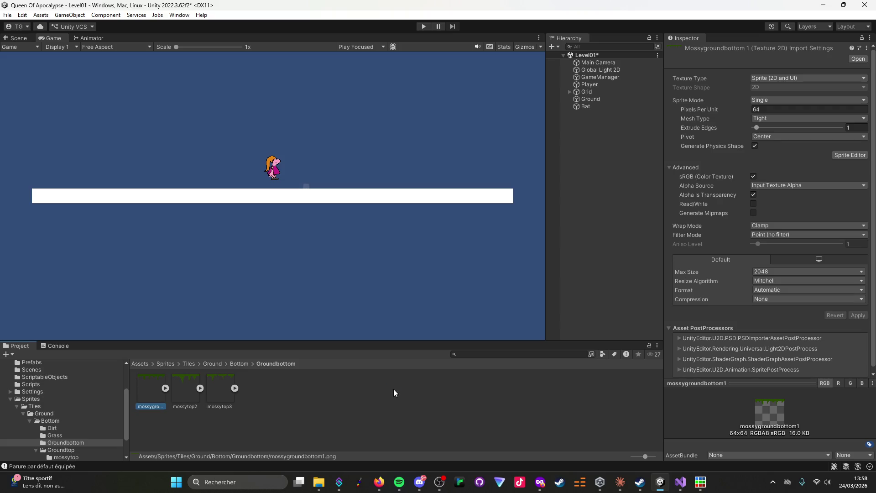
# Rename mossytop2 and mossytop3 to mossygroundbottom2 and mossygroundbottom3.
pyautogui.click(192, 406)
pyautogui.click(190, 406)
pyautogui.write('groundbottom')
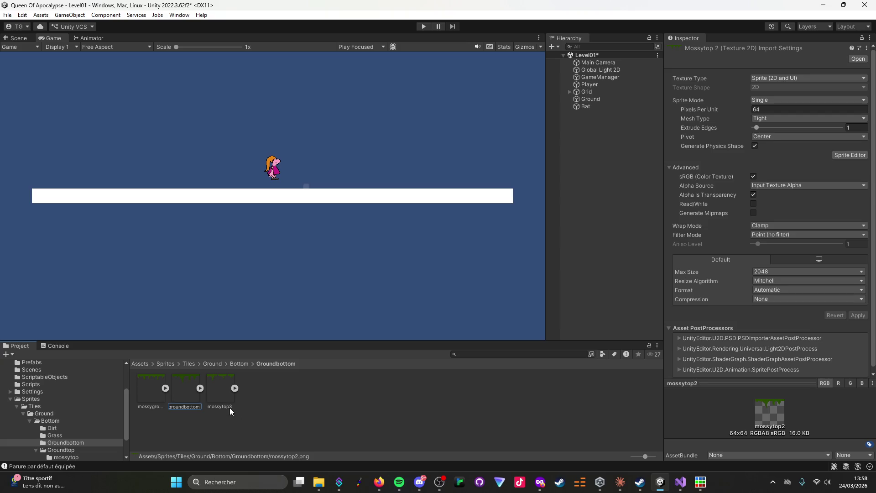
pyautogui.write('2')
pyautogui.press('Return')
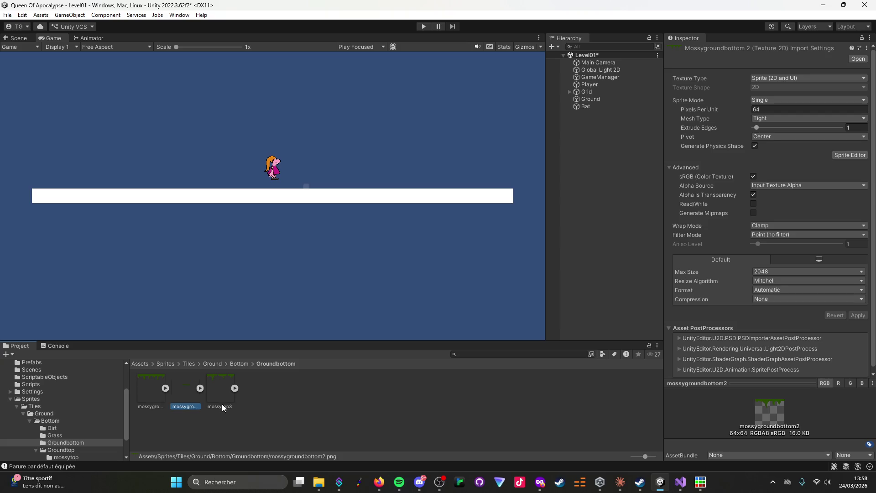
pyautogui.click(223, 403)
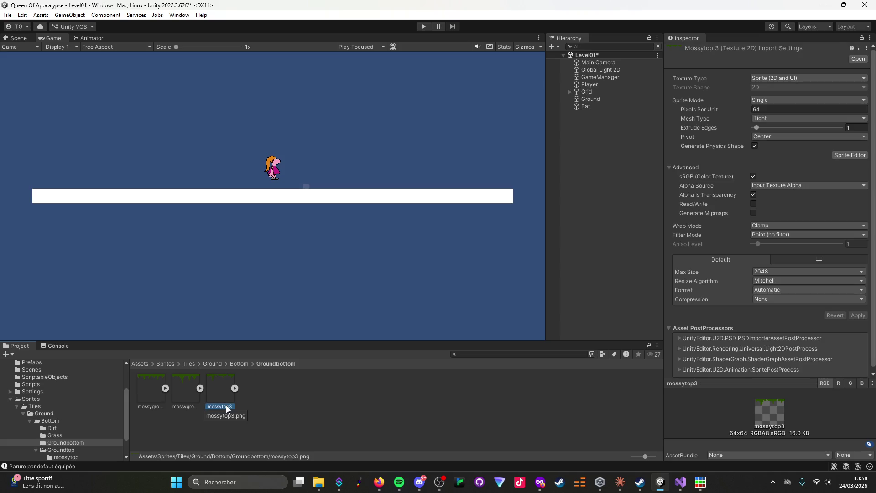
pyautogui.write('mossygroundbottom')
pyautogui.write('3')
pyautogui.press('Return')
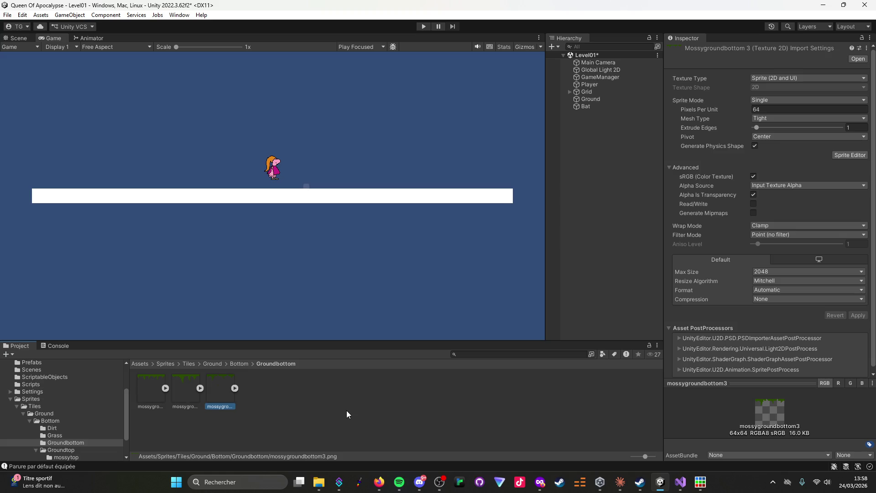
pyautogui.click(347, 410)
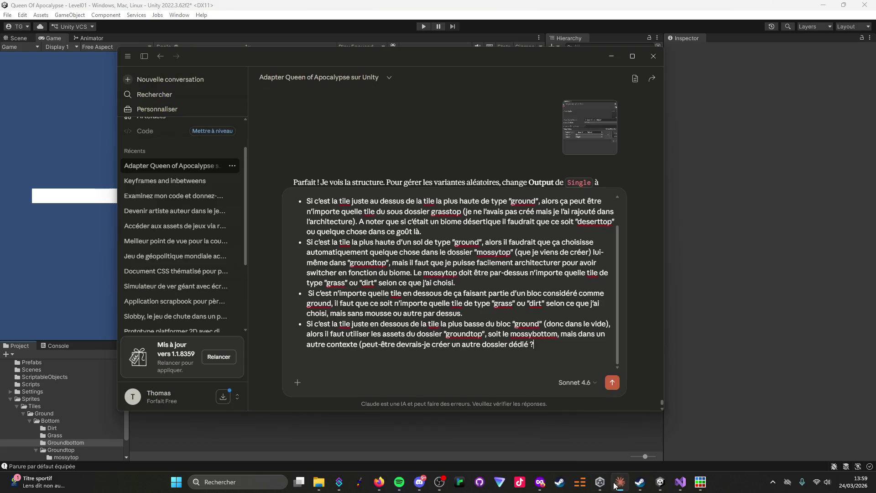
# Finish describing the groundbottom tiles (reused mossy top assets) and the roots placed under ground blocks.
pyautogui.click(620, 482)
pyautogui.write('E')
pyautogui.hotkey('ctrl', 'shift', 'Left')
pyautogui.hotkey('ctrl', 'shift', 'Left')
pyautogui.hotkey('ctrl', 'shift', 'Left')
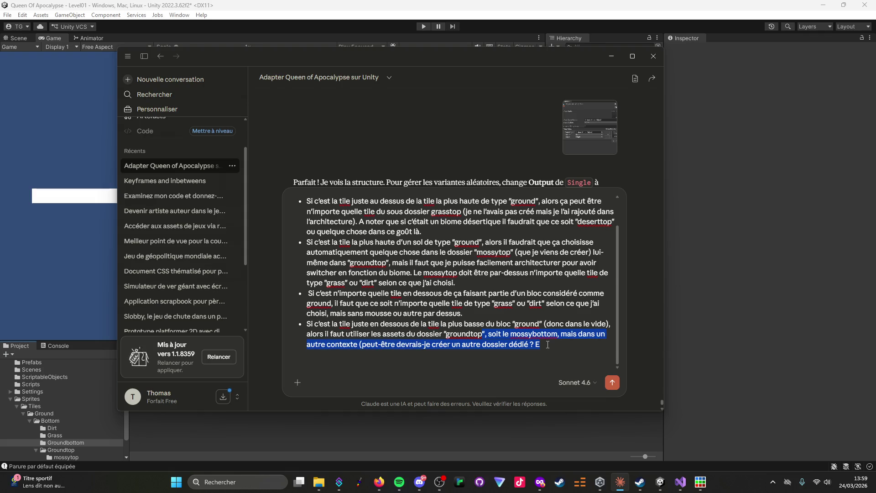
pyautogui.press('BackSpace')
pyautogui.press('BackSpace')
pyautogui.press('BackSpace')
pyautogui.write('bottom", qui sont en r')
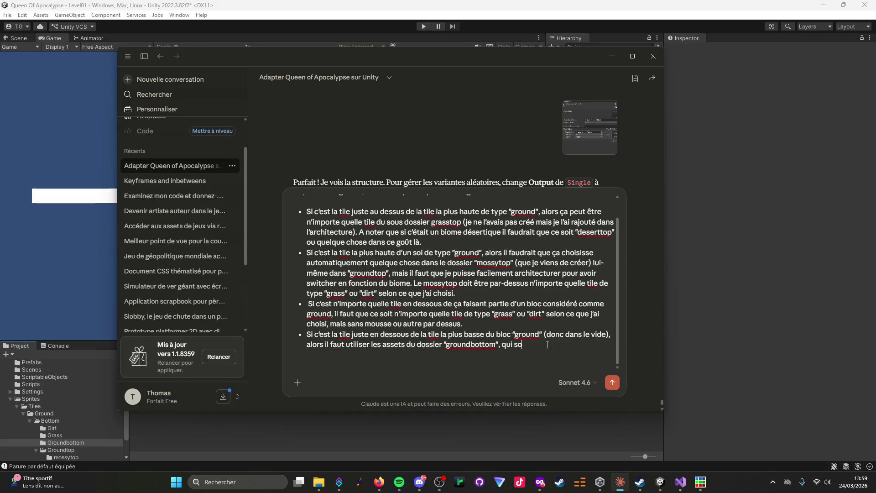
pyautogui.write('éalit')
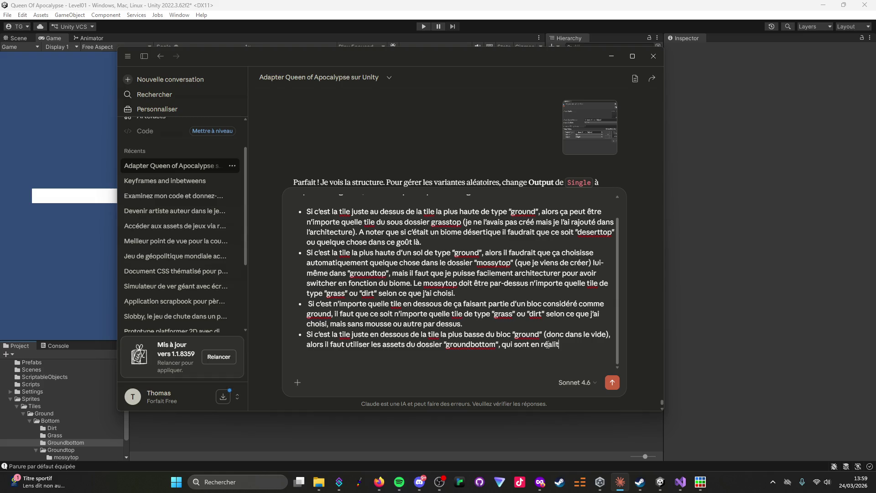
pyautogui.write('é les asse')
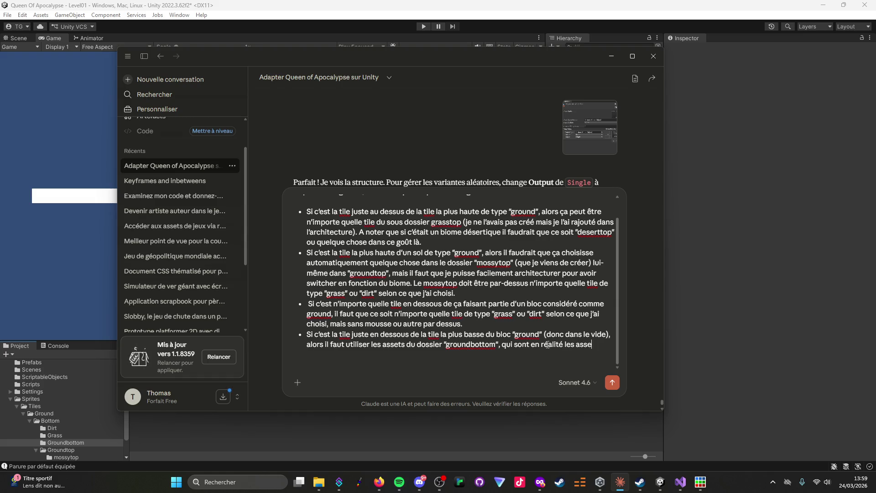
pyautogui.write('ts')
pyautogui.write(' de mossy ')
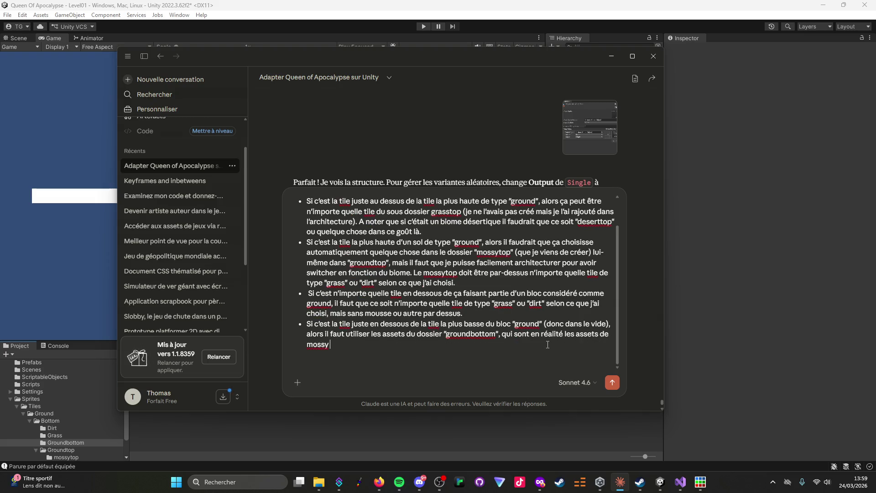
pyautogui.write('top que je réutilise pour ')
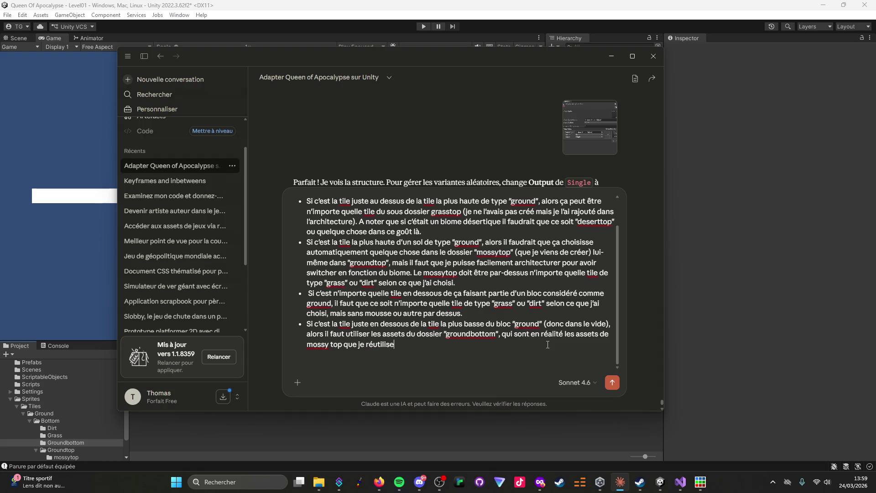
pyautogui.write('faire des rac')
pyautogui.write('ines')
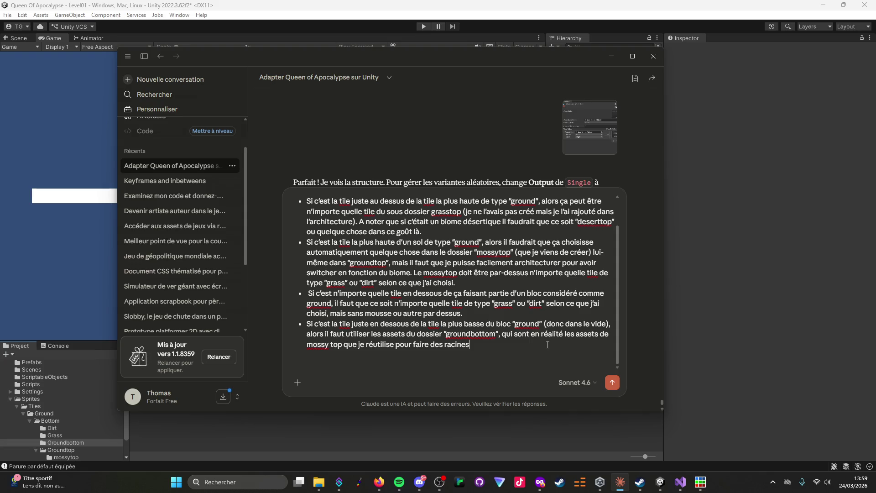
pyautogui.write(' sous')
pyautogui.press('BackSpace')
pyautogui.press('BackSpace')
pyautogui.press('BackSpace')
pyautogui.write('en bas')
pyautogui.write(' des bl')
pyautogui.write('oc')
pyautogui.press('BackSpace')
pyautogui.press('BackSpace')
pyautogui.press('BackSpace')
pyautogui.press('BackSpace')
pyautogui.press('BackSpace')
pyautogui.write('sous les blocs de sol.')
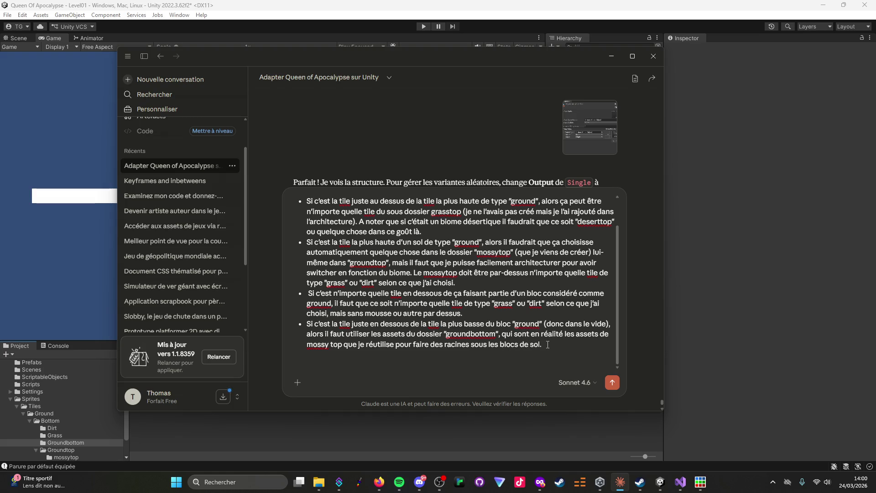
pyautogui.hotkey('shift', 'Return')
# Add a request for the simplest yet most functional solution and send the message to Claude.
pyautogui.write('Je pense que')
pyautogui.write(' tu voi')
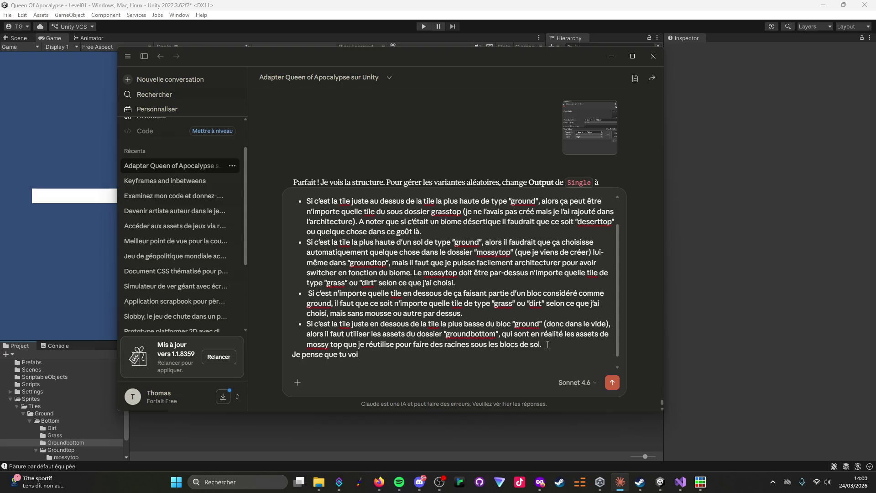
pyautogui.write('s ma logique.')
pyautogui.write(' Je souhaite avoir')
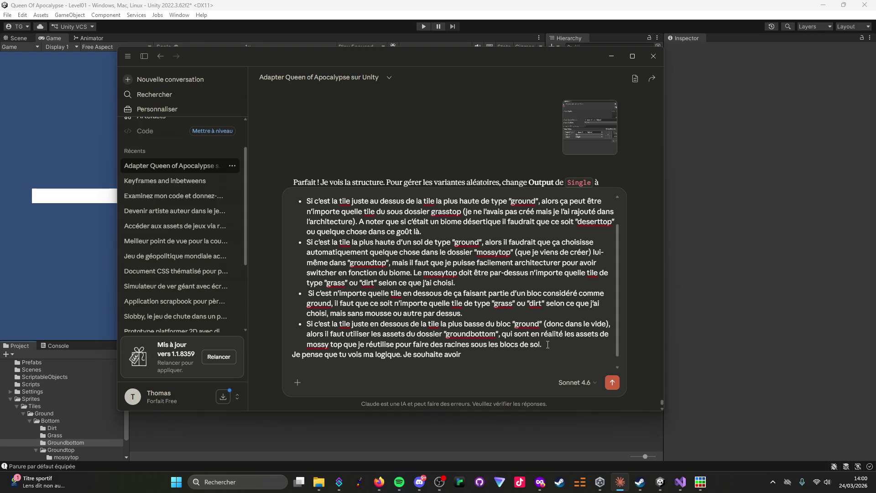
pyautogui.write(' la solution la plus simple, mais aussi la plus fonctionnelle et la plus riche, le n')
pyautogui.press('BackSpace')
pyautogui.write("beurre et l'argent du beurre en somme.")
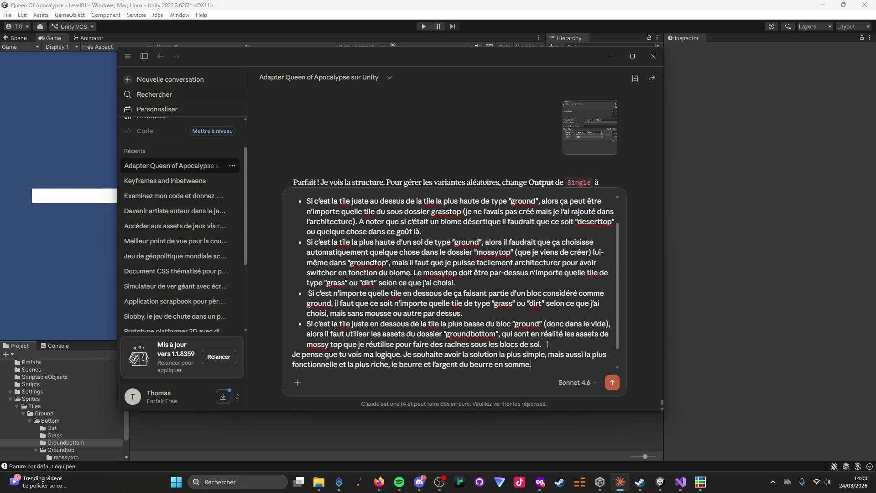
pyautogui.press('Return')
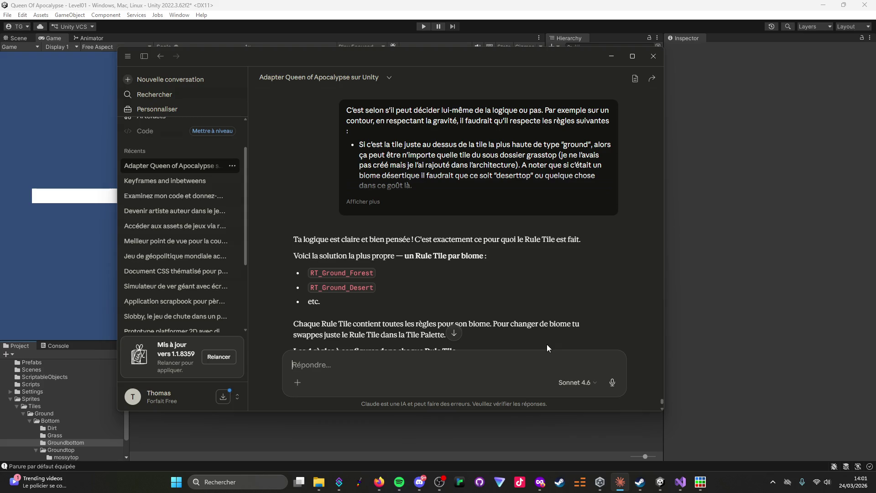
# Scroll down to Claude's 'Les 4 règles' table, then return to the Unity editor.
pyautogui.scroll(-1, 447, 314)
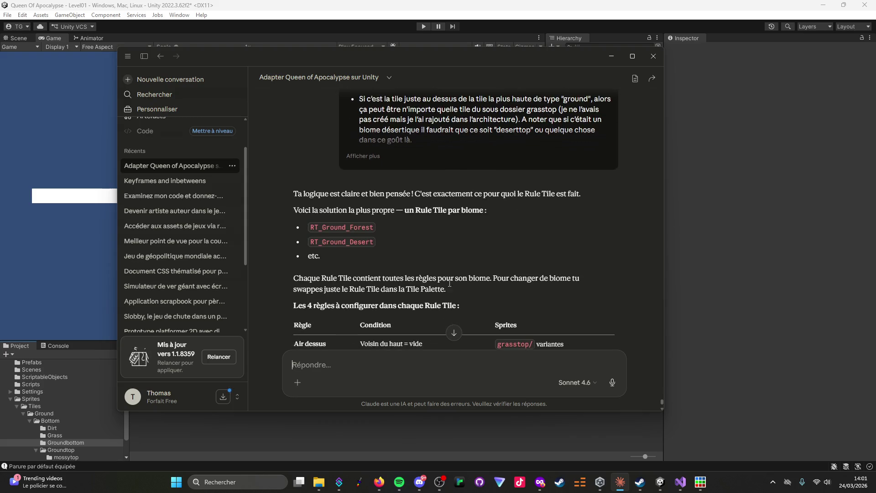
pyautogui.scroll(-2, 497, 304)
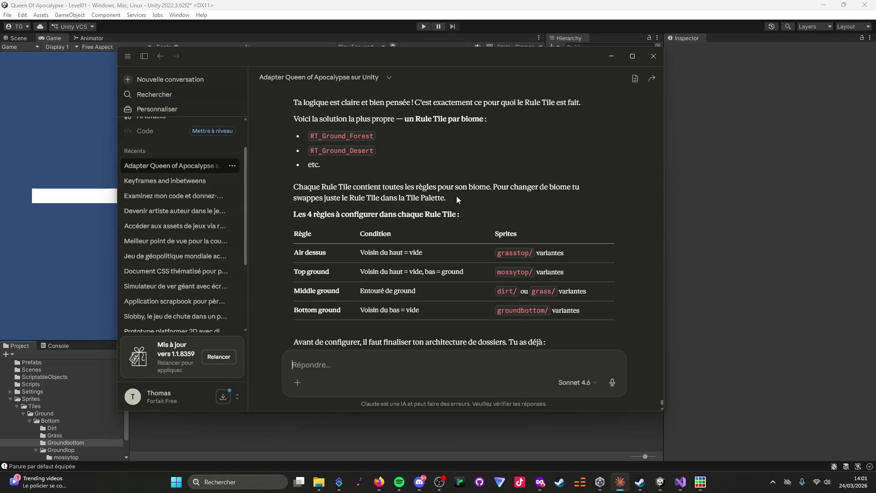
pyautogui.moveTo(621, 488)
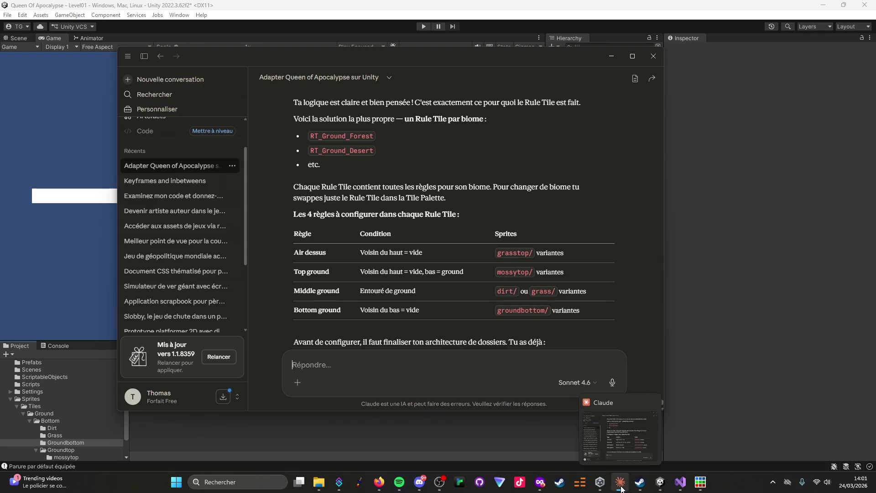
pyautogui.click(660, 481)
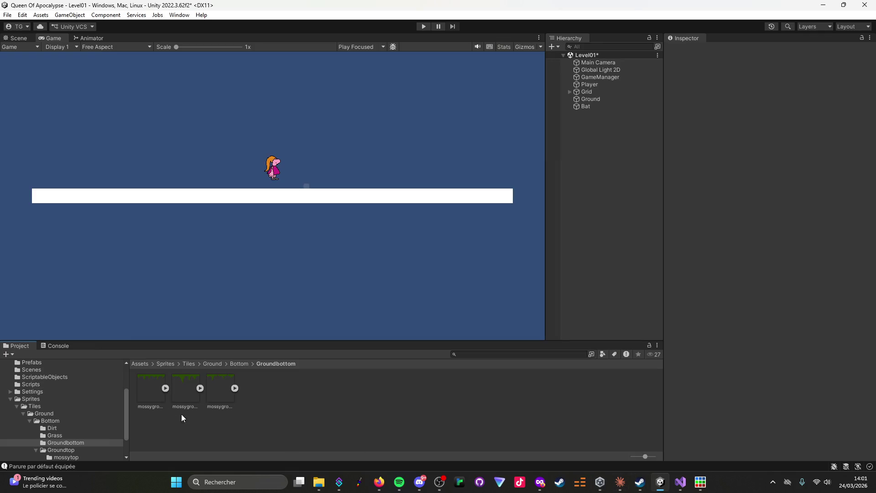
# Rename the RT_Ground rule tile in Assets/Tilemaps to RT_Ground-Forest, then return to Claude.
pyautogui.click(189, 365)
pyautogui.click(165, 364)
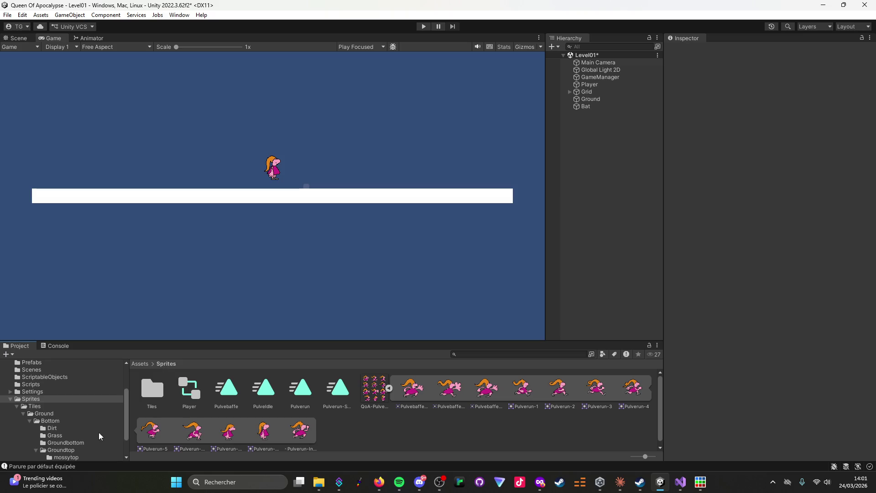
pyautogui.scroll(-3, 6, 389)
pyautogui.click(10, 371)
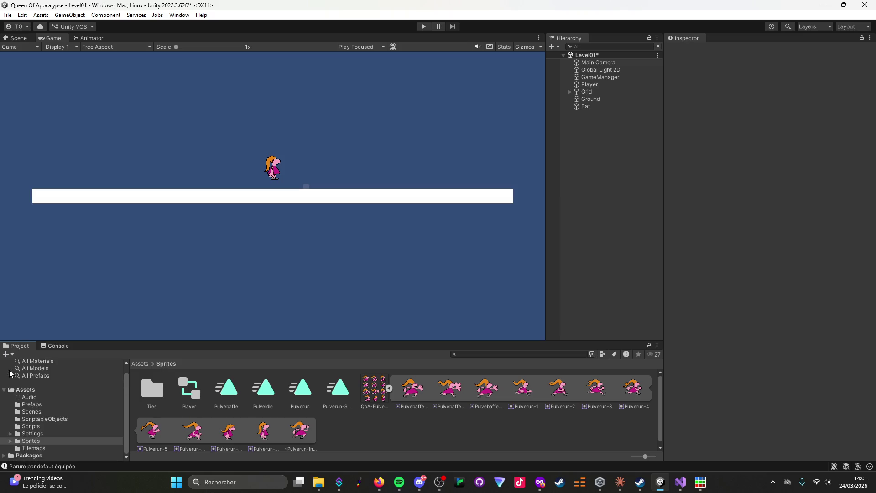
pyautogui.click(32, 448)
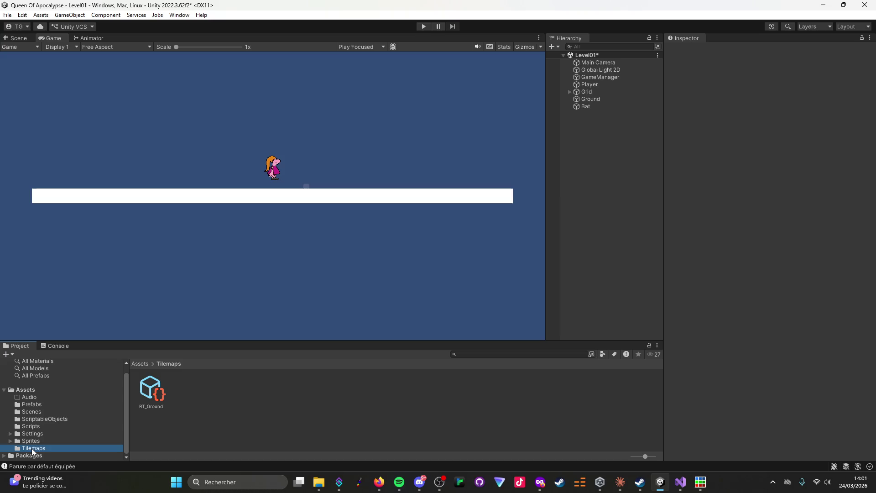
pyautogui.click(153, 407)
pyautogui.click(155, 406)
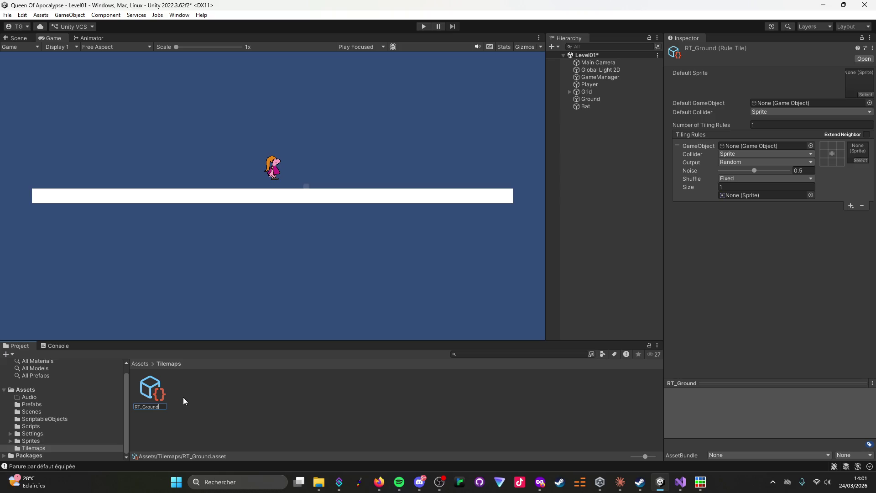
pyautogui.write('-Forest')
pyautogui.press('Return')
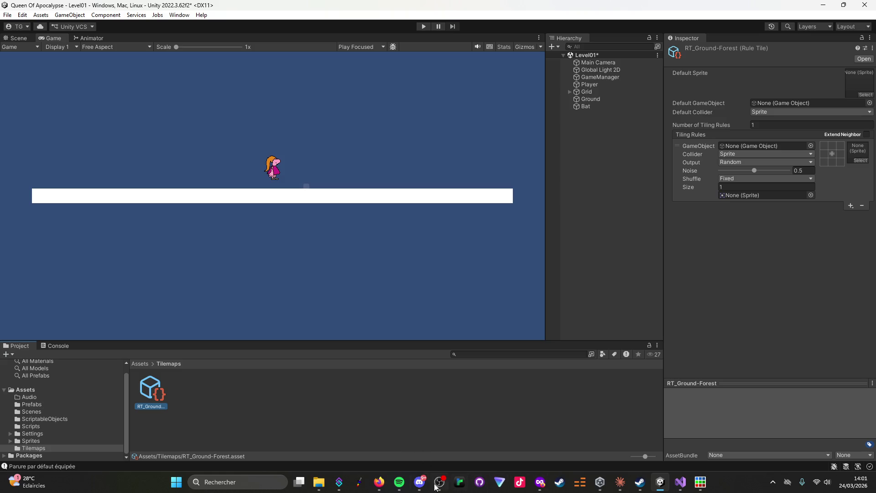
pyautogui.click(623, 488)
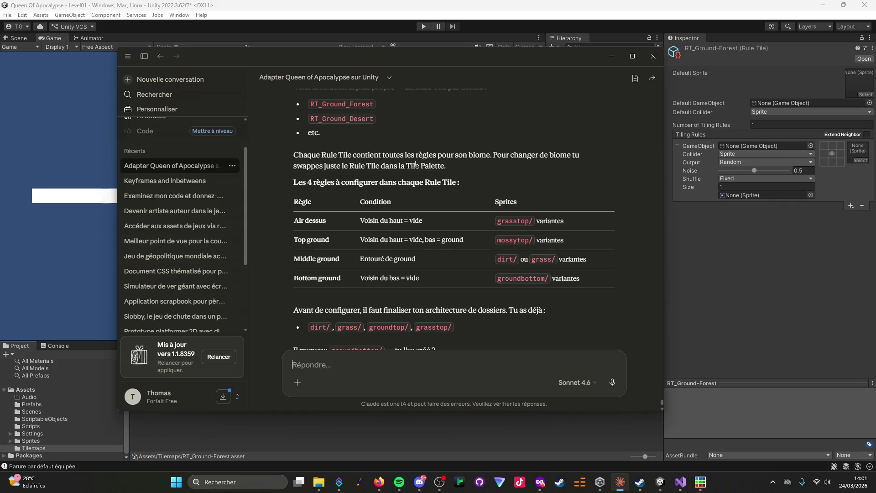
# Reply 'Oui' to confirm the groundbottom folder exists, then switch back to Unity.
pyautogui.scroll(-2, 384, 286)
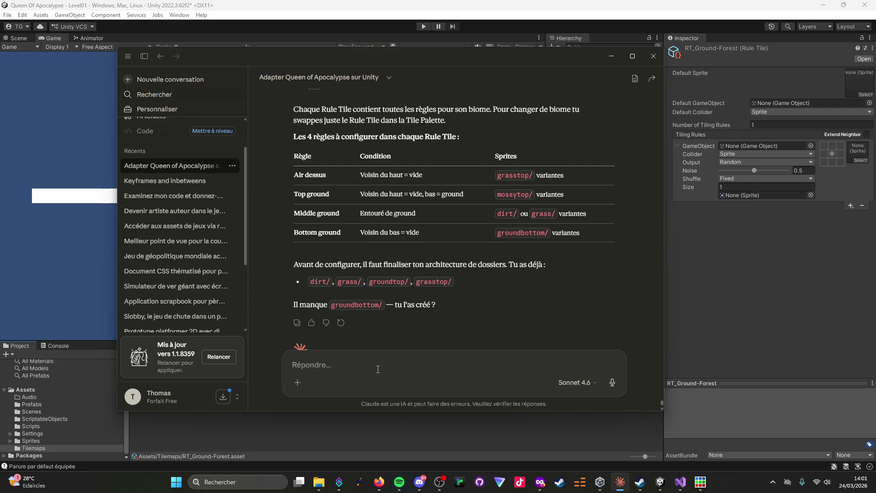
pyautogui.write('Oui')
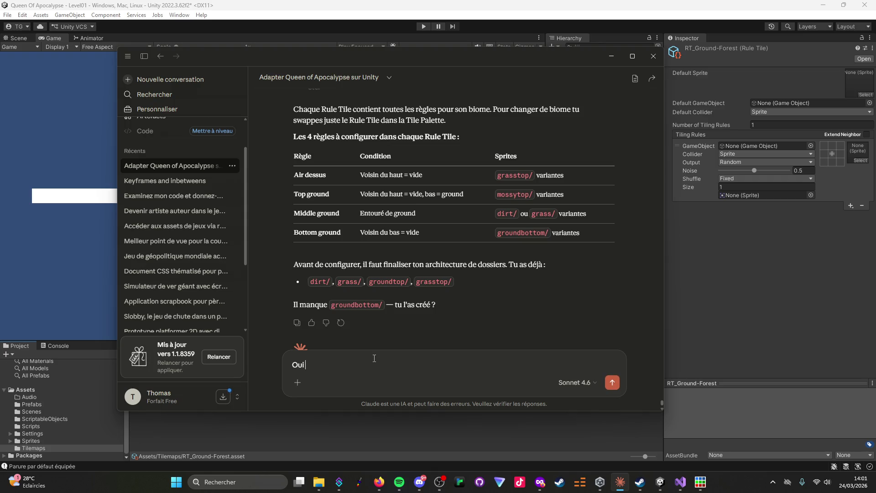
pyautogui.press('Return')
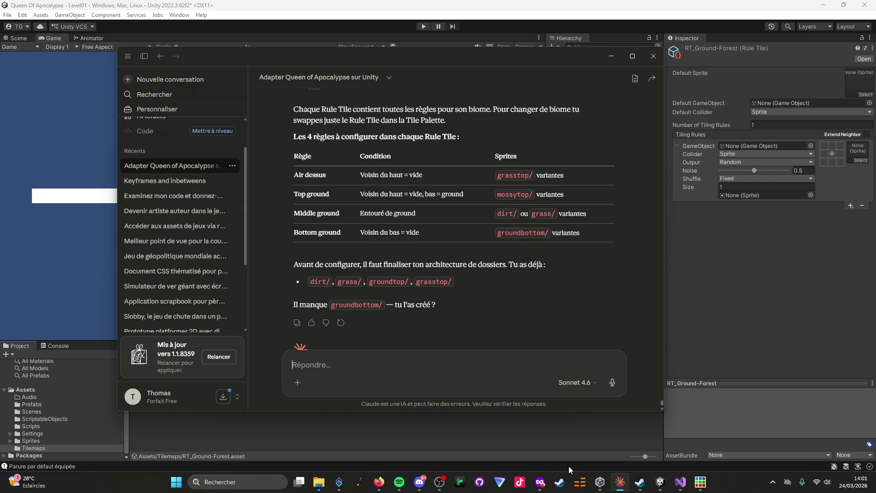
pyautogui.click(660, 481)
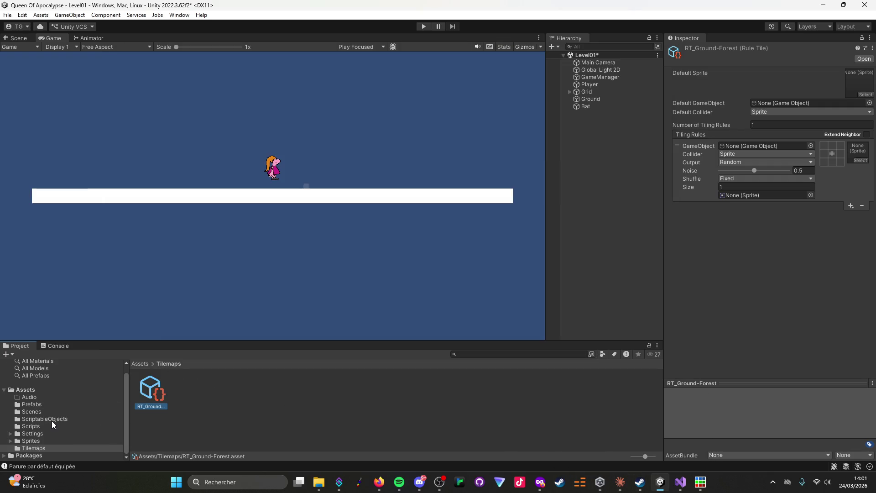
# Expand Sprites in the Project tree and screenshot the Tiles/Ground folder hierarchy.
pyautogui.click(10, 440)
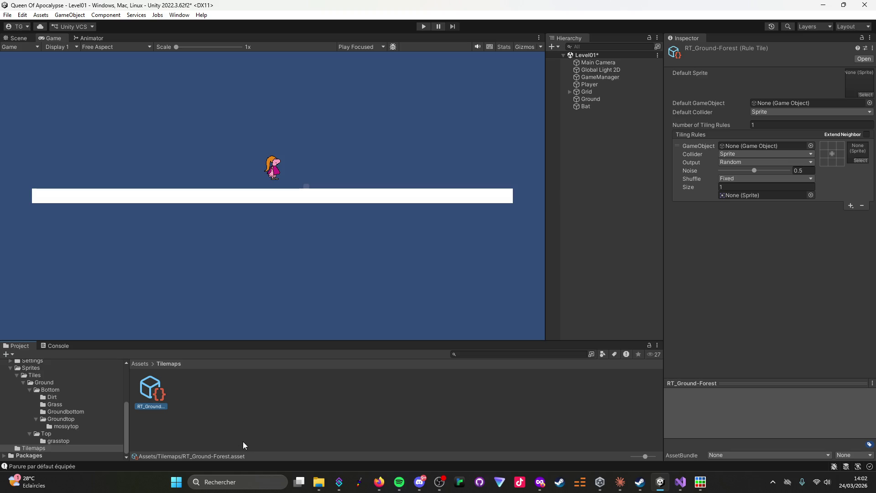
pyautogui.press('super+shift+s')
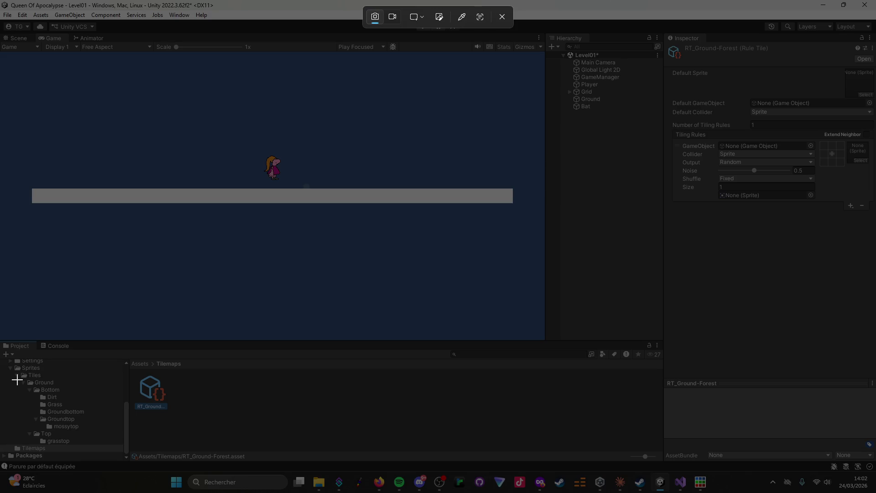
pyautogui.moveTo(10, 372); pyautogui.dragTo(88, 443)
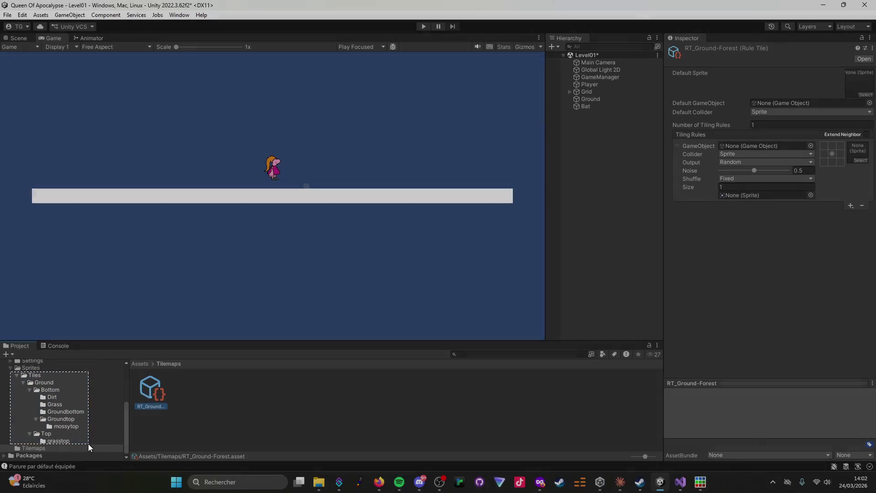
# Send the folder hierarchy screenshot to Claude and dismiss the upgrade popup.
pyautogui.hotkey('alt', 'Tab')
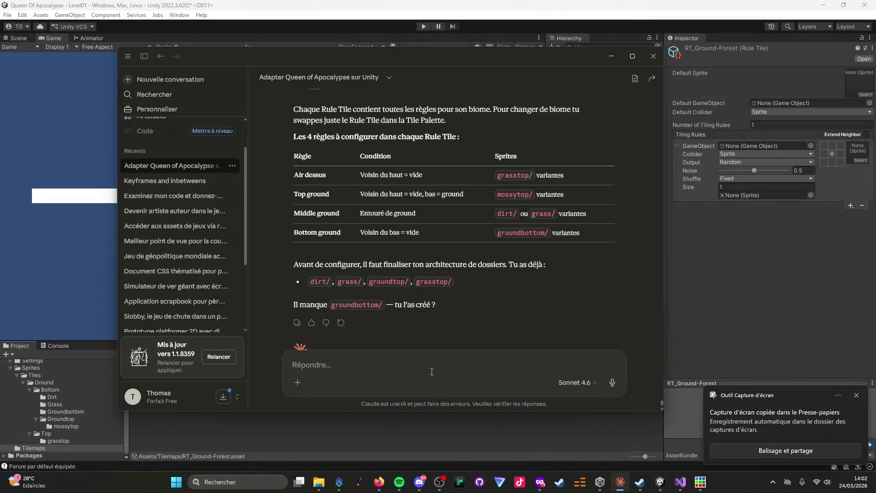
pyautogui.hotkey('ctrl', 'v')
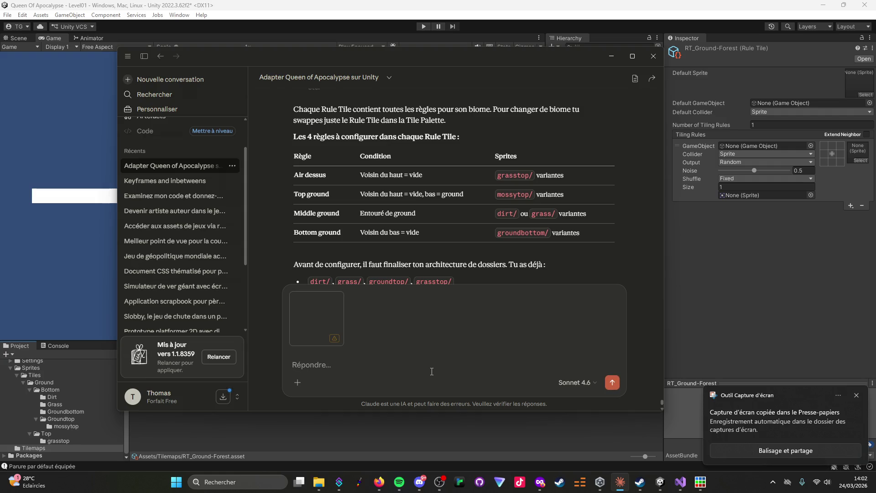
pyautogui.press('Return')
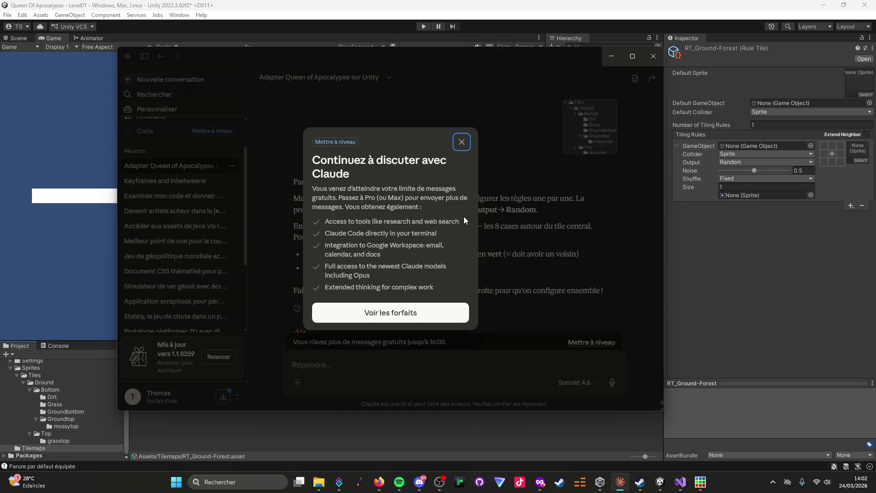
pyautogui.click(461, 143)
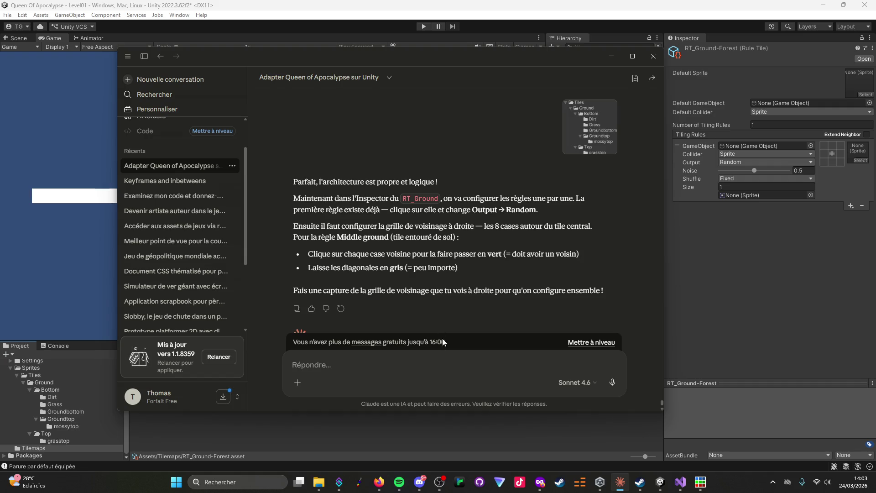
pyautogui.scroll(-1, 450, 272)
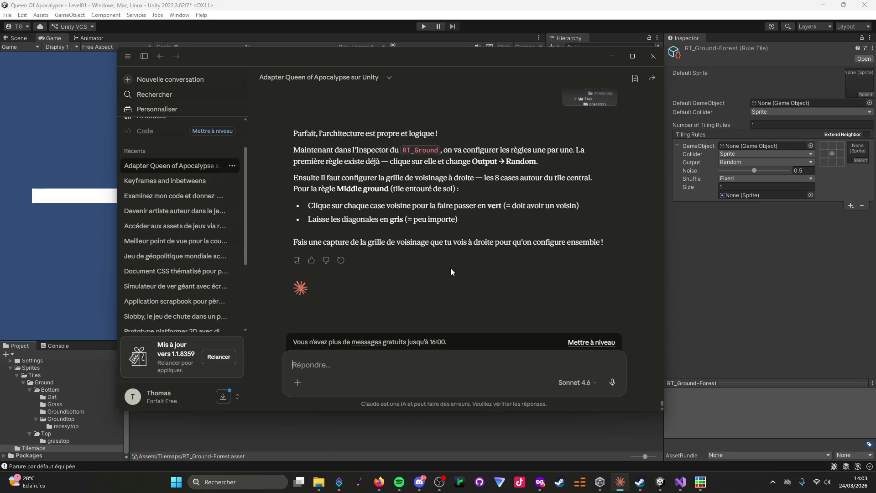